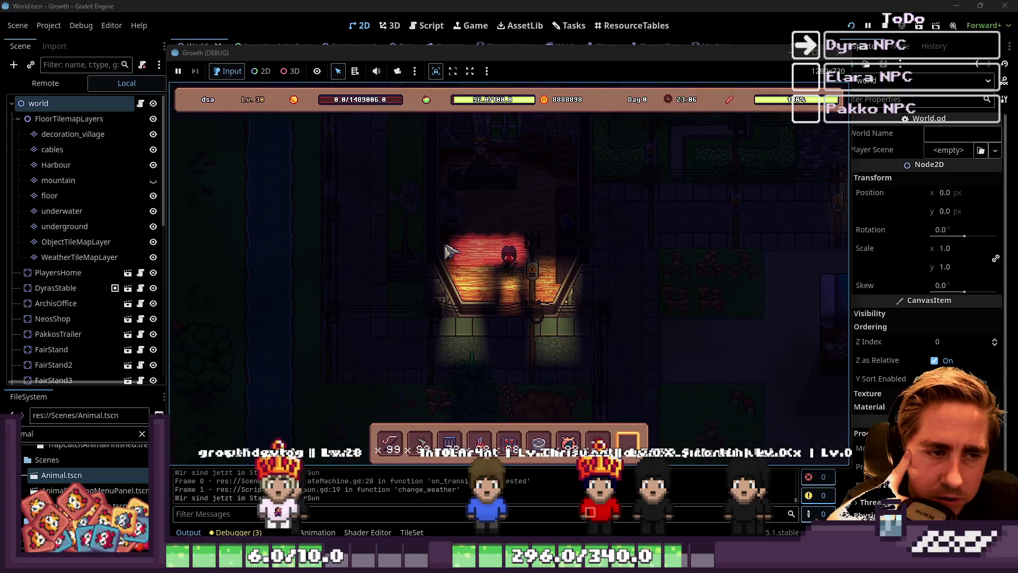
Step: Walk the player south out of the house, past Neo's shop, toward Archi's building
{"action": "key", "text": "s"}
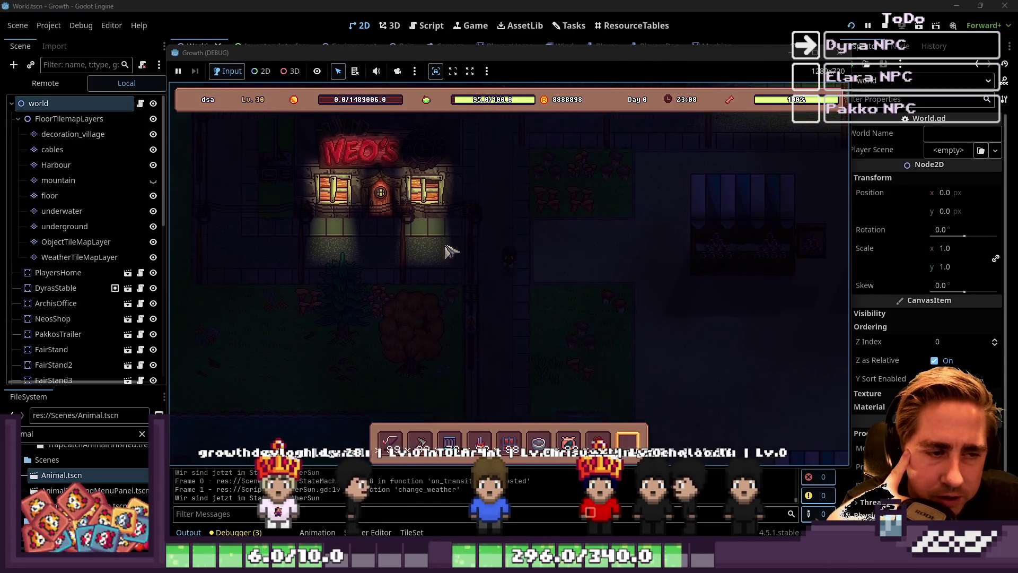
{"action": "key", "text": "s"}
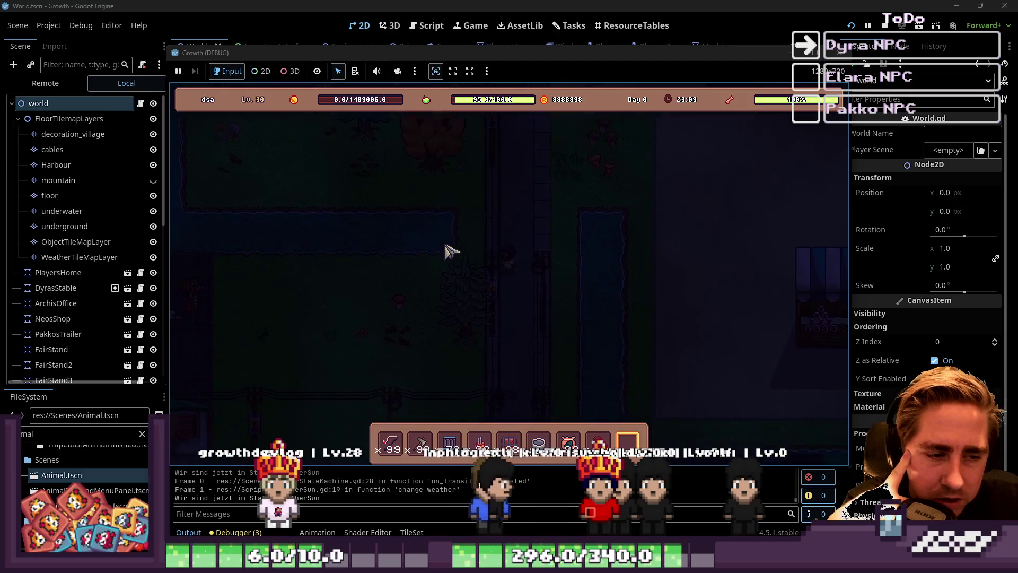
{"action": "key", "text": "s"}
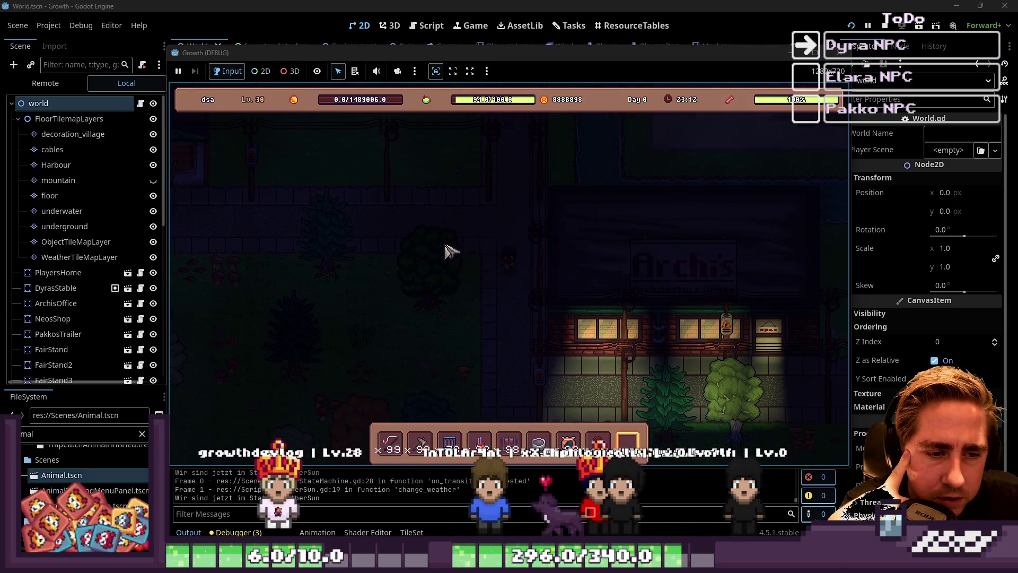
{"action": "key", "text": "s"}
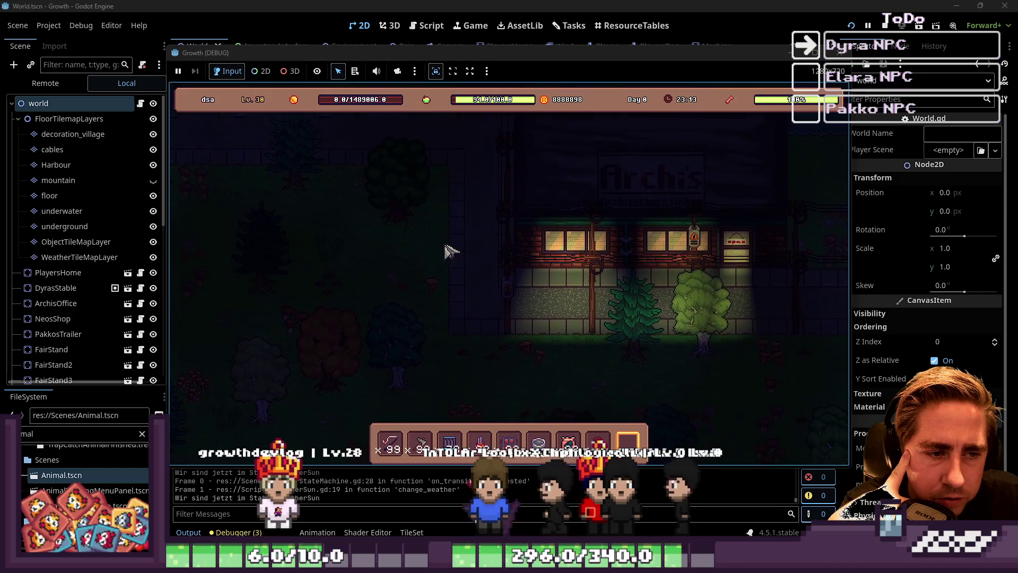
Step: Walk east past Archi's building, briefly north and south-east, then west into the forest
{"action": "key", "text": "d"}
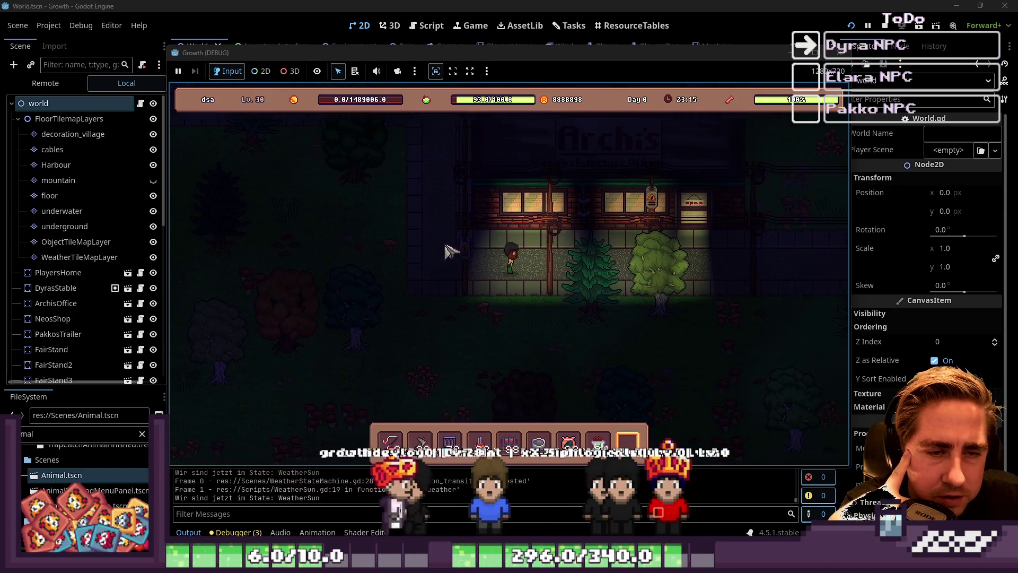
{"action": "key", "text": "d"}
{"action": "key", "text": "w"}
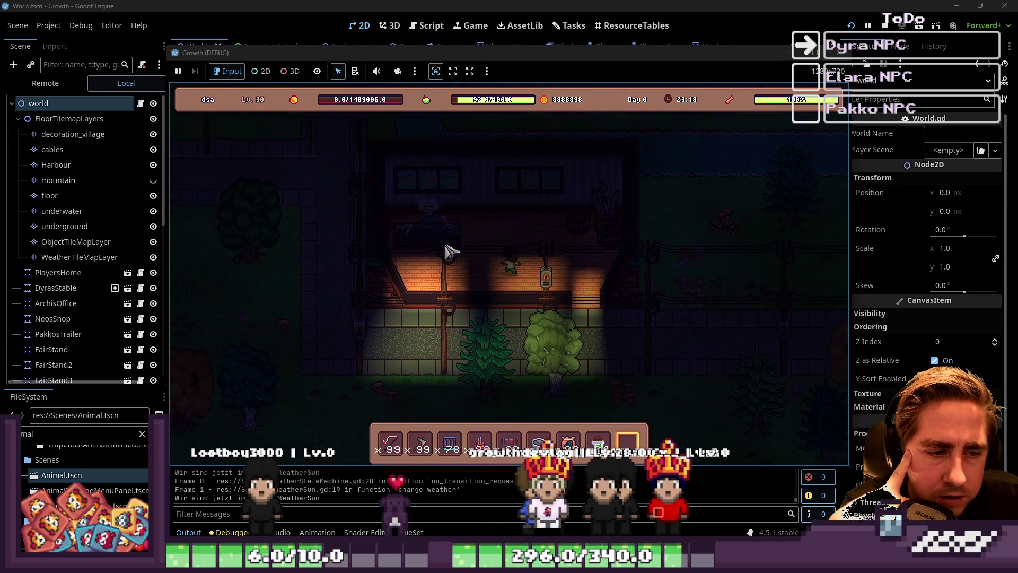
{"action": "key", "text": "d"}
{"action": "key", "text": "s"}
{"action": "key", "text": "a"}
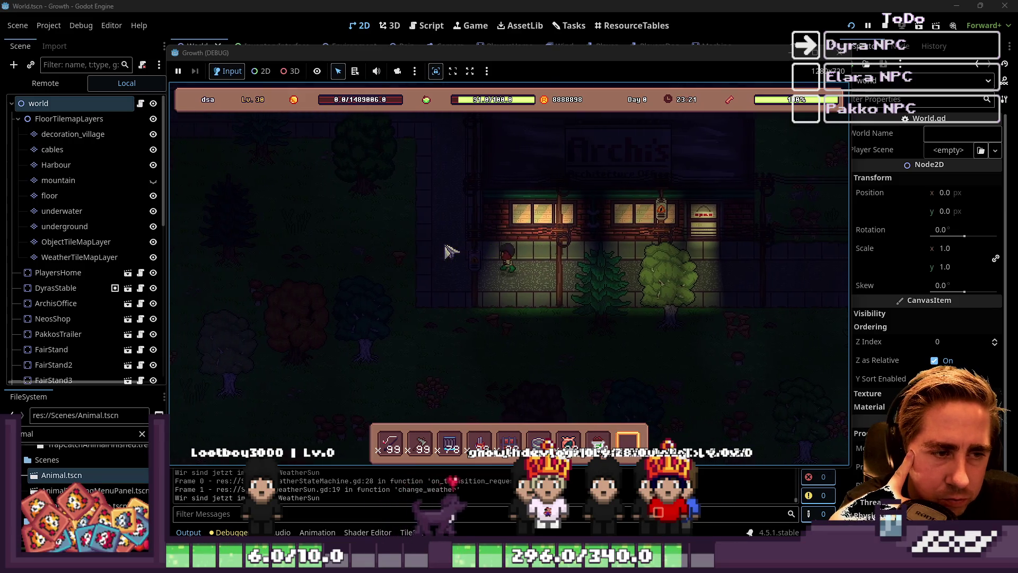
{"action": "key", "text": "a"}
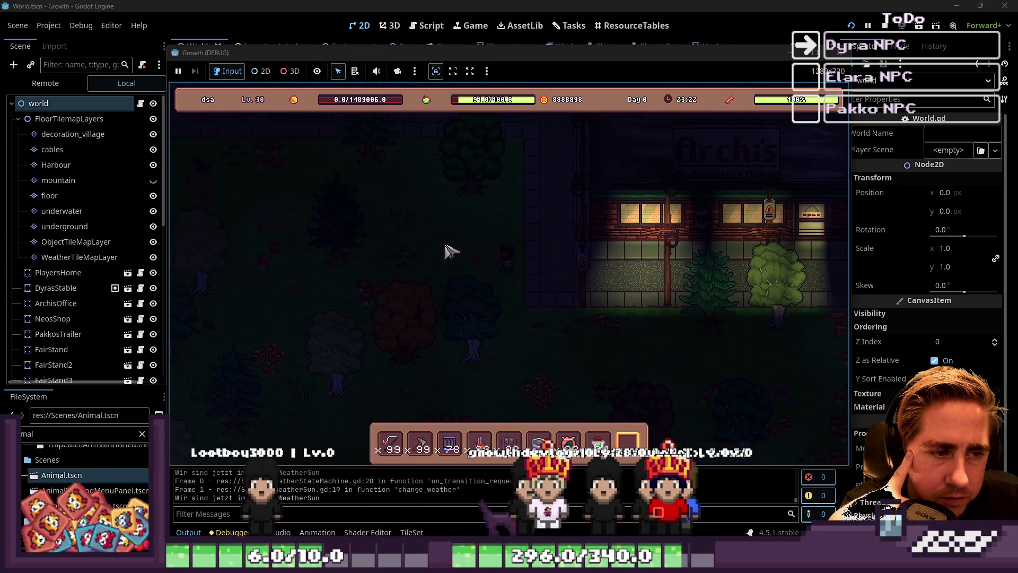
{"action": "key", "text": "a"}
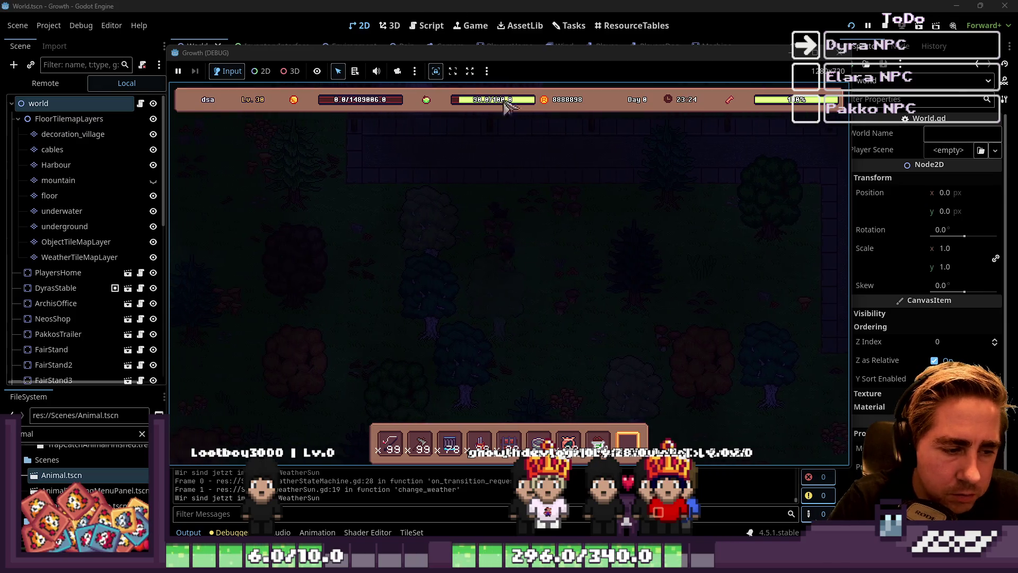
Step: Scroll the hotbar selection and briefly toggle the inventory
{"action": "scroll", "coordinate": [552, 409], "scroll_direction": "up", "scroll_amount": 8}
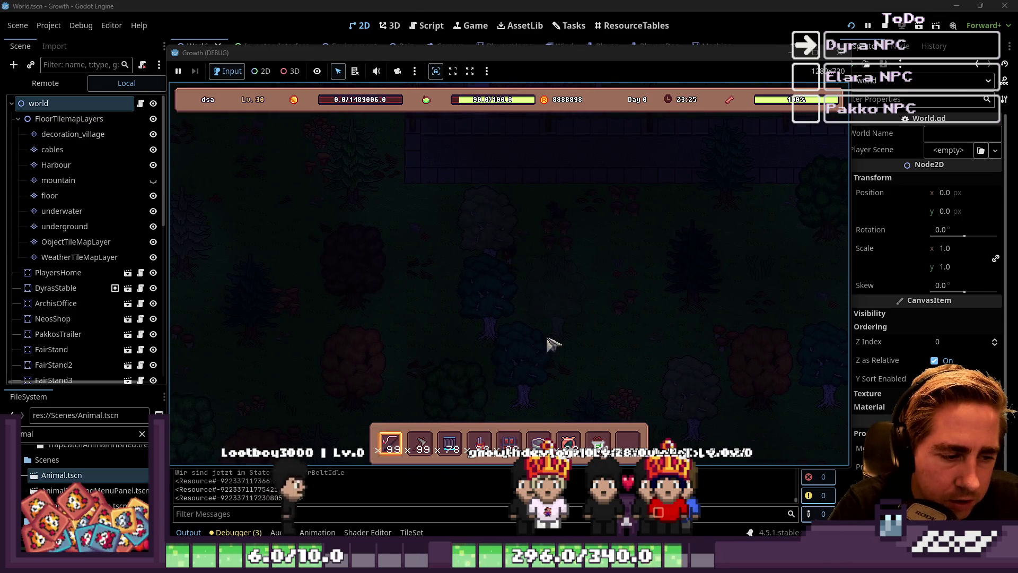
{"action": "scroll", "coordinate": [550, 332], "scroll_direction": "down", "scroll_amount": 1}
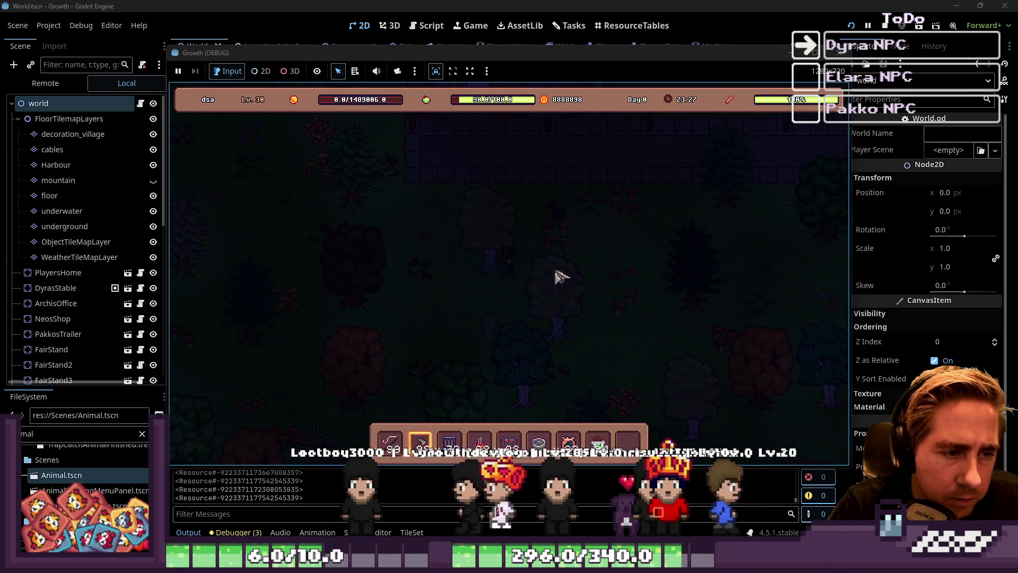
{"action": "key", "text": "i"}
{"action": "key", "text": "i"}
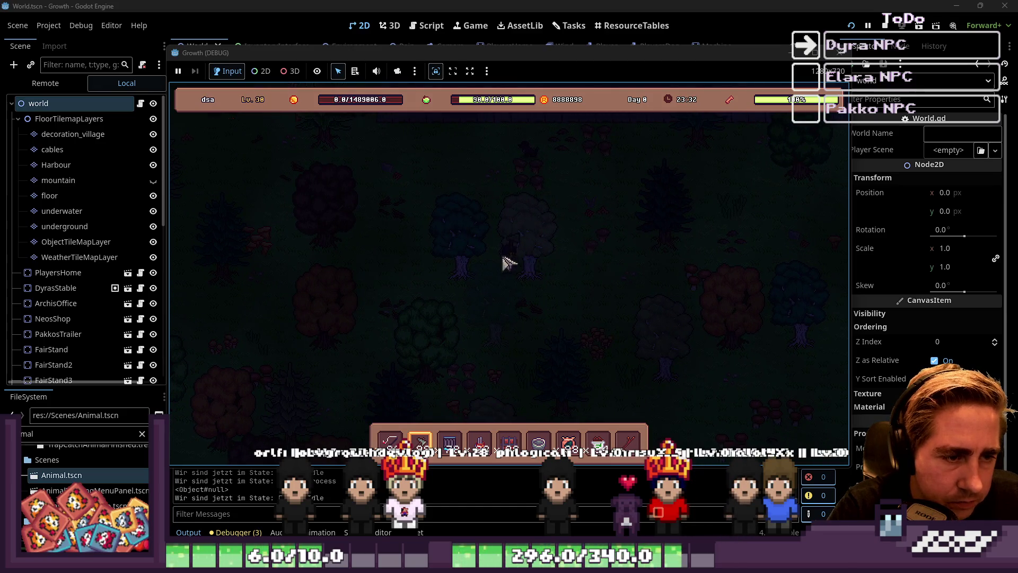
Step: Chop the adjacent tree twice for wood, then glance at the inventory and the Questlog
{"action": "left_click", "coordinate": [507, 263]}
{"action": "left_click", "coordinate": [508, 263]}
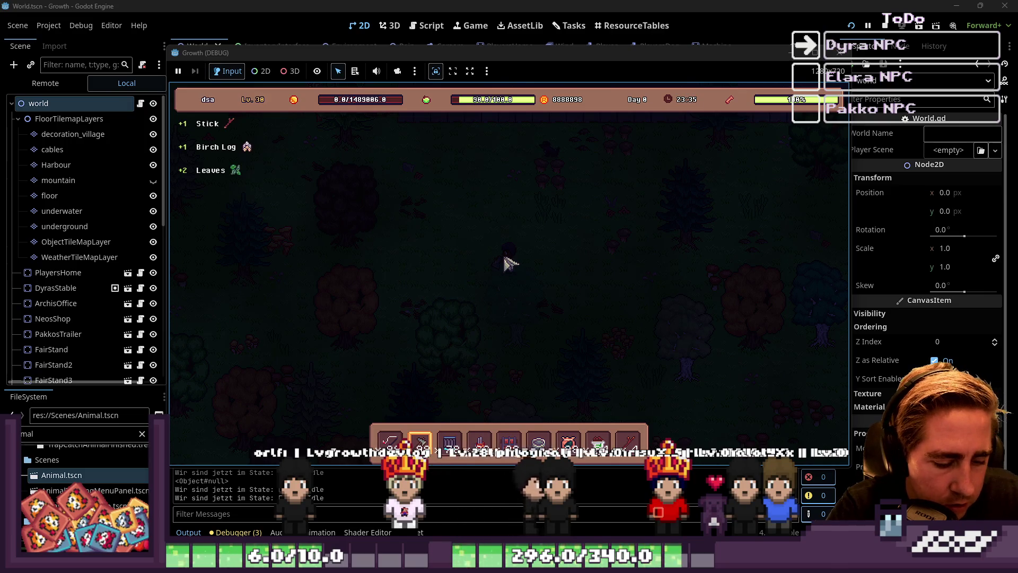
{"action": "key", "text": "i"}
{"action": "key", "text": "i"}
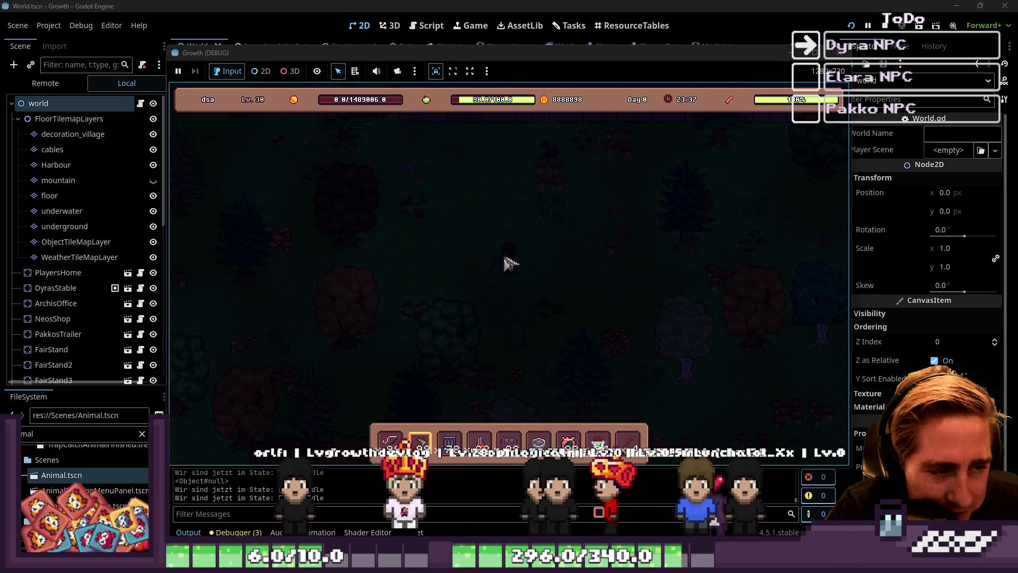
{"action": "key", "text": "q"}
{"action": "key", "text": "q"}
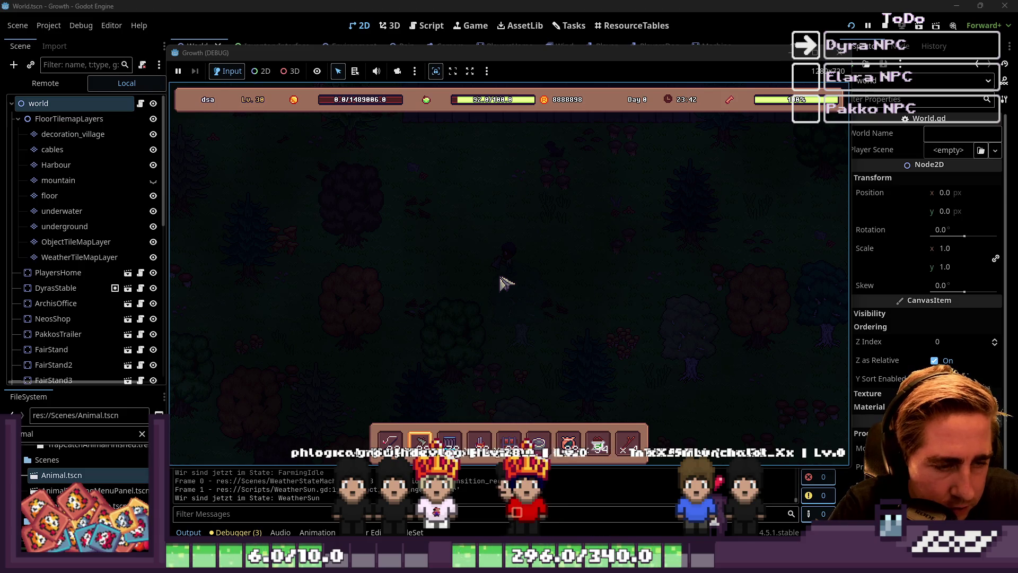
Step: Open Collections, view the Light Gems details, then page back to Roots & Cabbage
{"action": "key", "text": "c"}
{"action": "left_click", "coordinate": [602, 290]}
{"action": "left_click", "coordinate": [440, 228]}
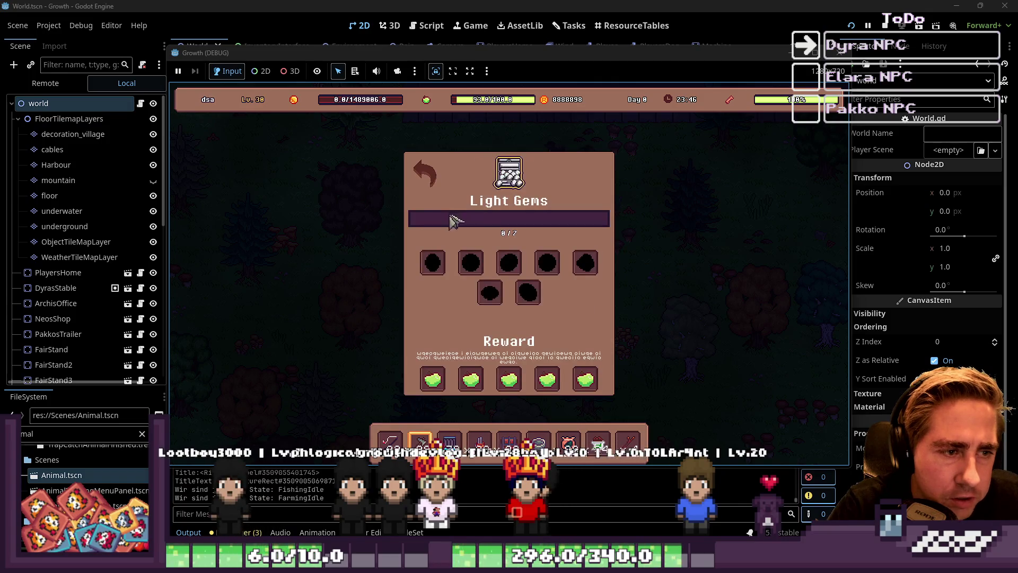
{"action": "left_click", "coordinate": [424, 178]}
{"action": "left_click", "coordinate": [418, 289]}
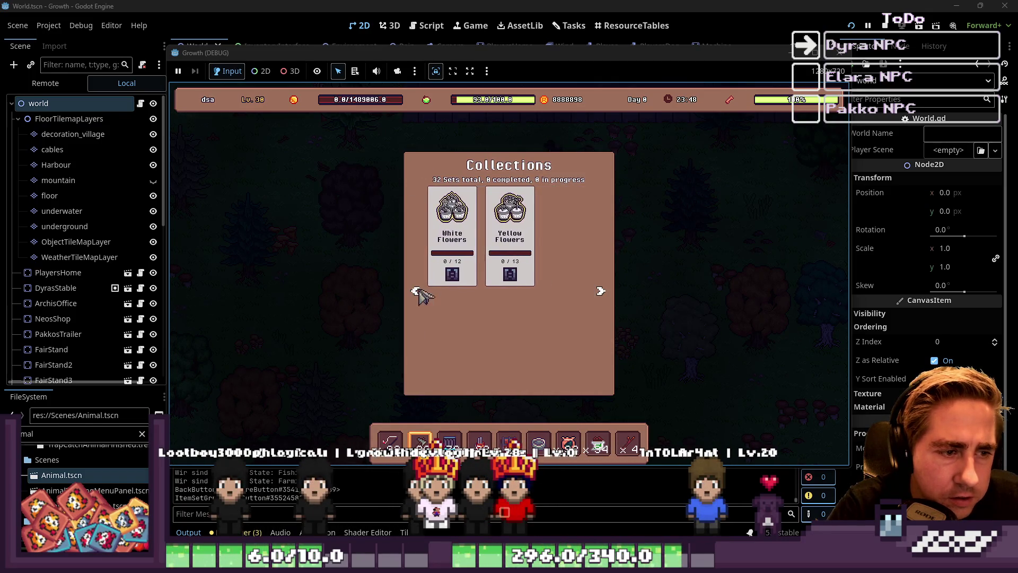
{"action": "left_click", "coordinate": [416, 291]}
{"action": "left_click", "coordinate": [417, 293]}
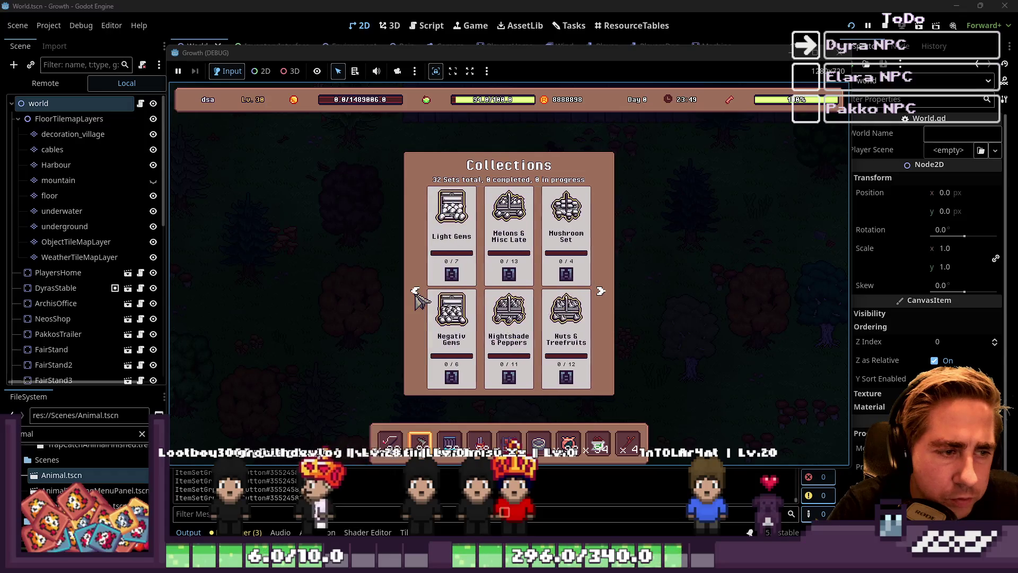
{"action": "left_click", "coordinate": [417, 294]}
{"action": "left_click", "coordinate": [416, 294]}
{"action": "left_click", "coordinate": [416, 294]}
{"action": "left_click", "coordinate": [416, 295]}
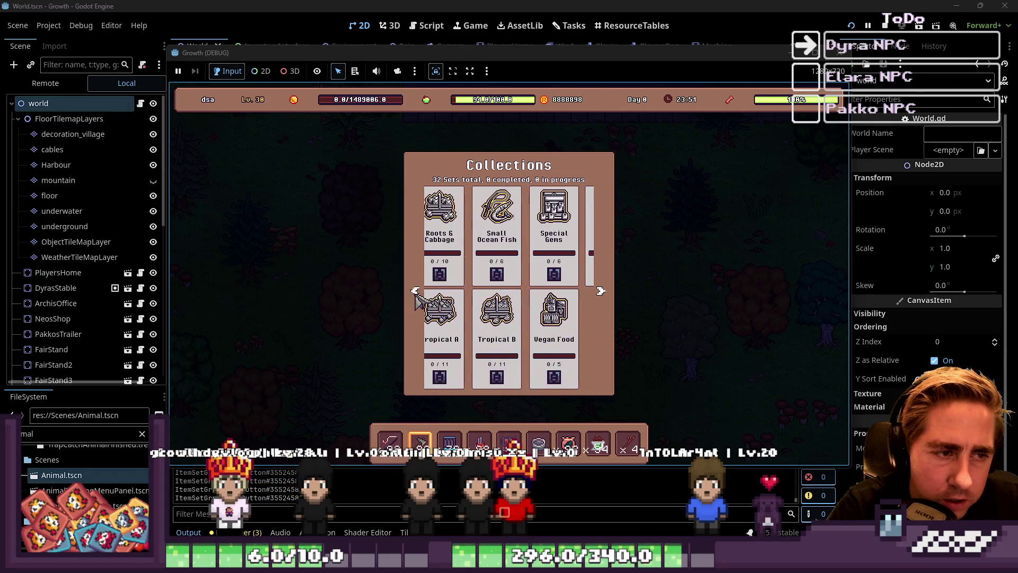
Step: View the Asian Food, Automation Machines and Berries & small fruits set details
{"action": "left_click", "coordinate": [602, 294]}
{"action": "left_click", "coordinate": [461, 215]}
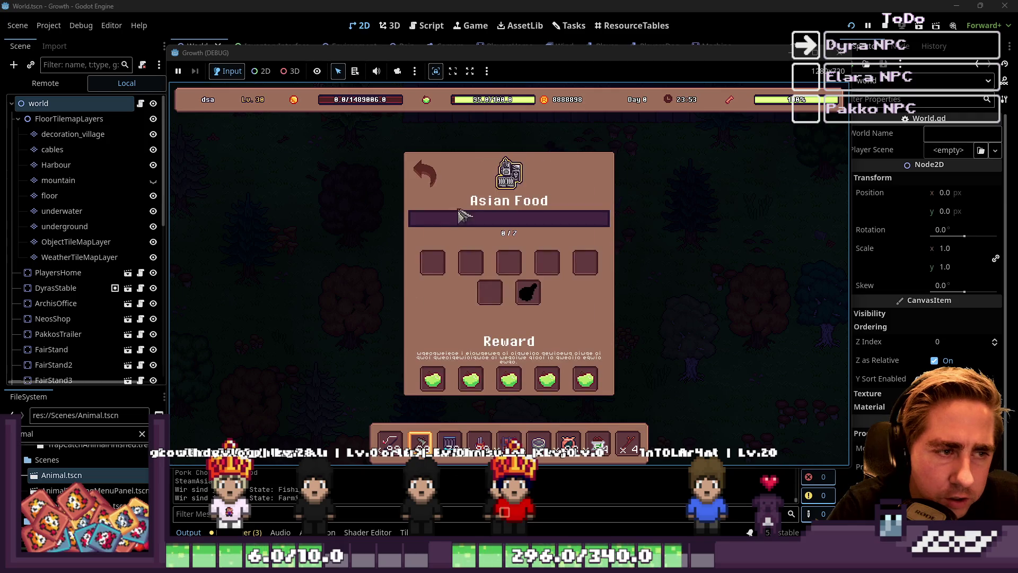
{"action": "left_click", "coordinate": [434, 182]}
{"action": "left_click", "coordinate": [546, 284]}
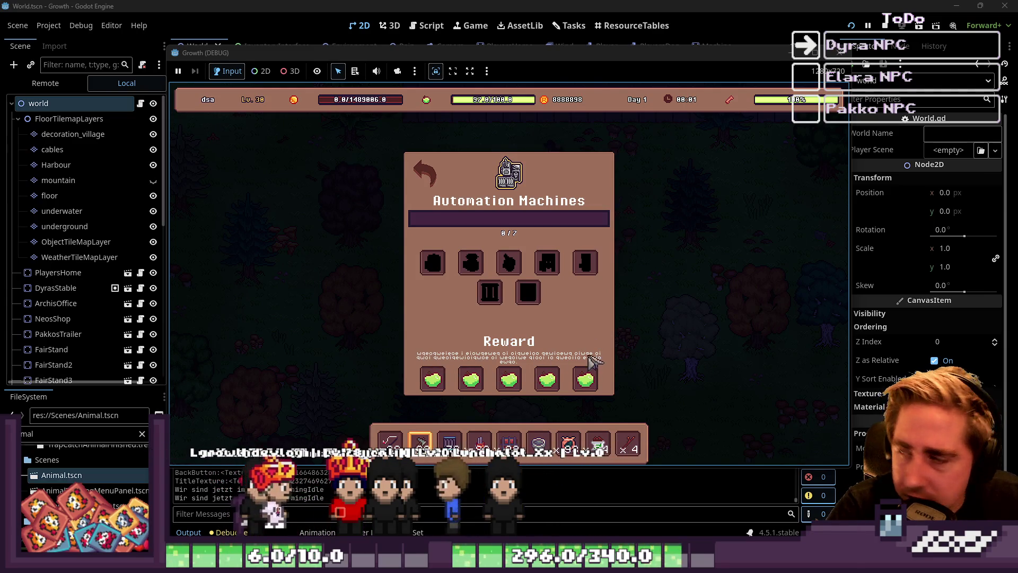
{"action": "left_click", "coordinate": [427, 175]}
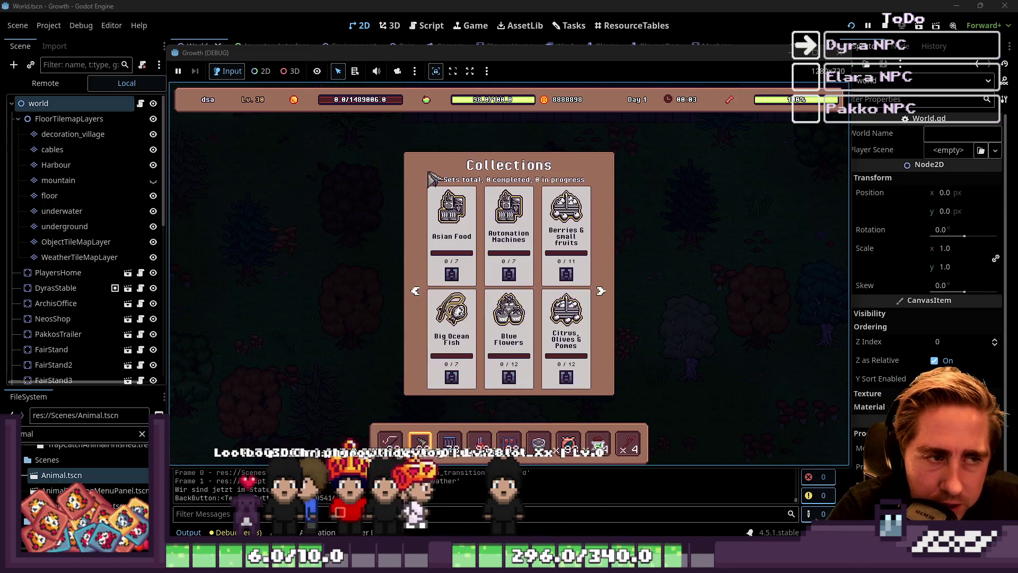
{"action": "left_click", "coordinate": [561, 222]}
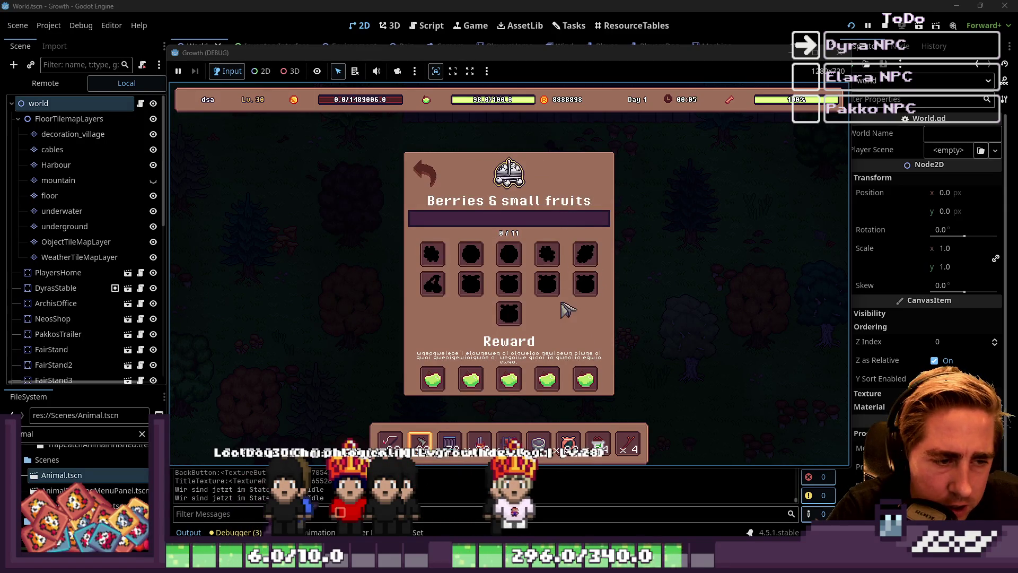
{"action": "left_click", "coordinate": [425, 174]}
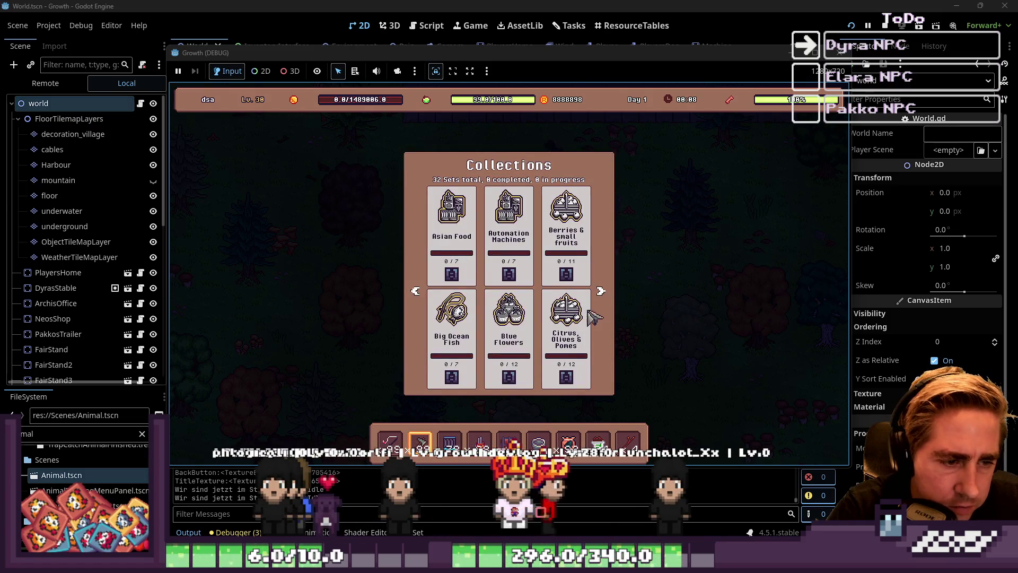
Step: Page forward through Light Gems, Oven Food and Roots & Cabbage, wrapping to the first page
{"action": "left_click", "coordinate": [601, 291]}
{"action": "left_click", "coordinate": [600, 291]}
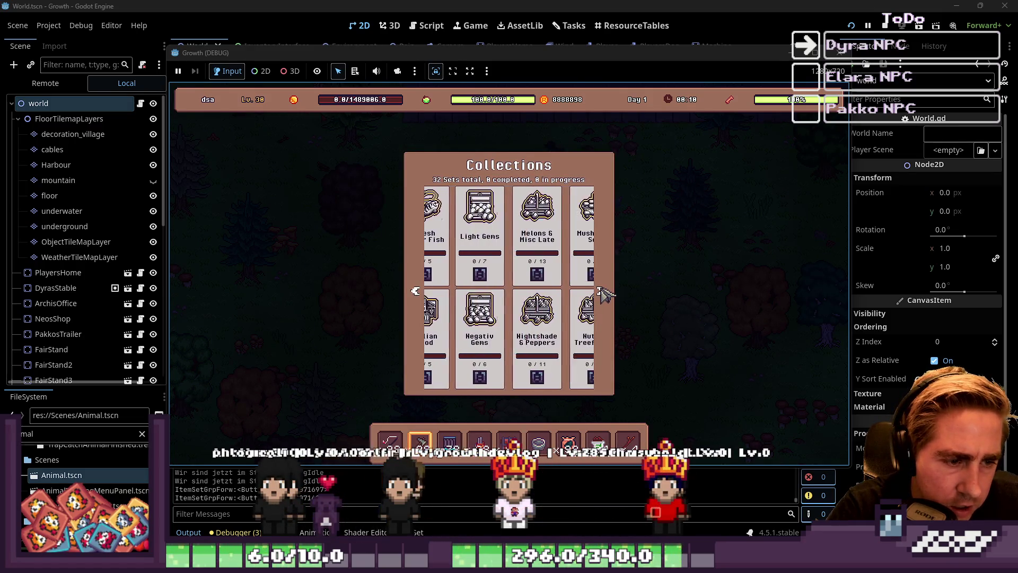
{"action": "left_click", "coordinate": [601, 291]}
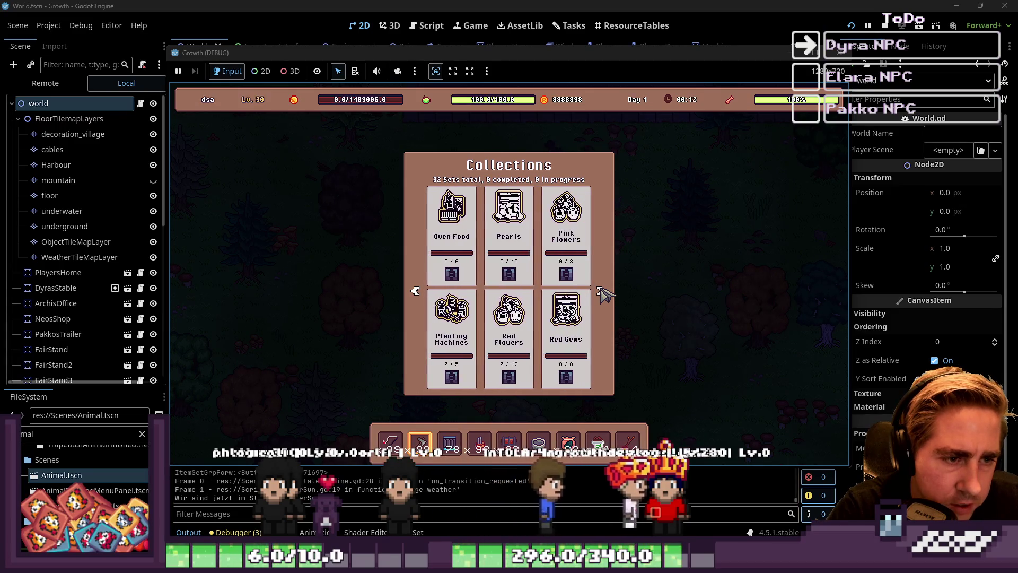
{"action": "left_click", "coordinate": [600, 292]}
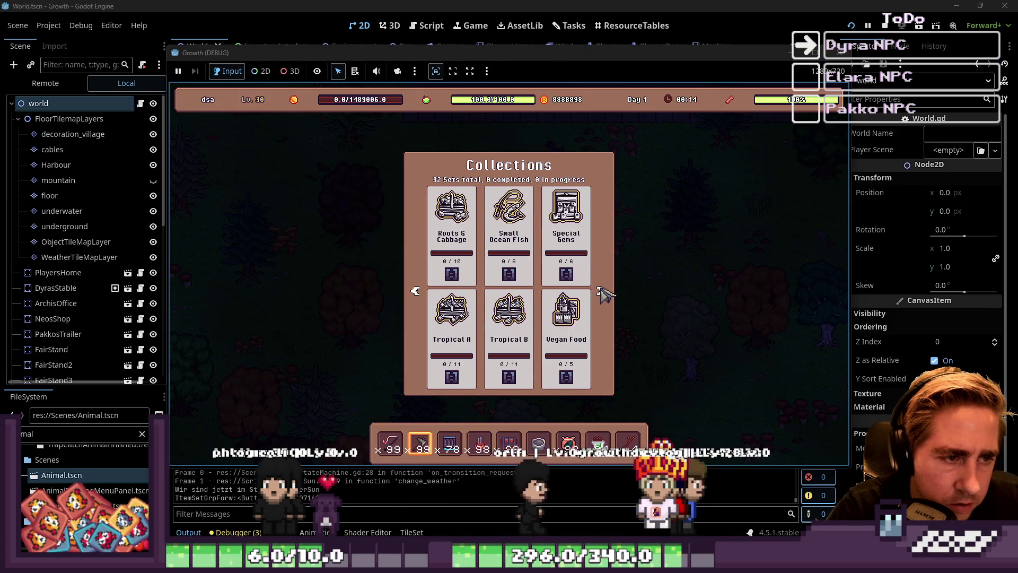
{"action": "left_click", "coordinate": [601, 292]}
{"action": "left_click", "coordinate": [601, 292]}
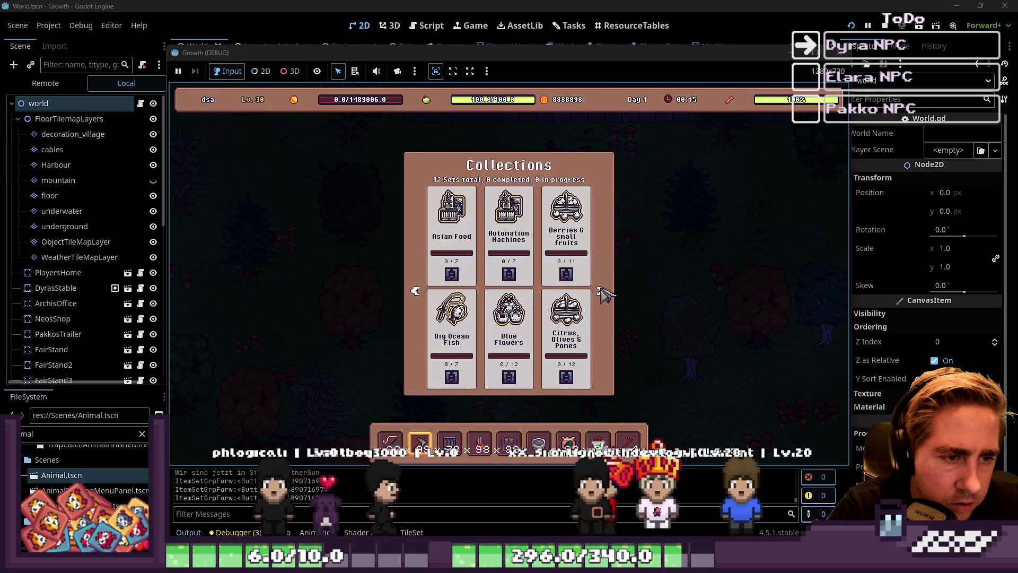
Step: Close Collections, take the x7 item from inventory slot 8, then reopen the Collections overview
{"action": "key", "text": "c"}
{"action": "key", "text": "c"}
{"action": "key", "text": "c"}
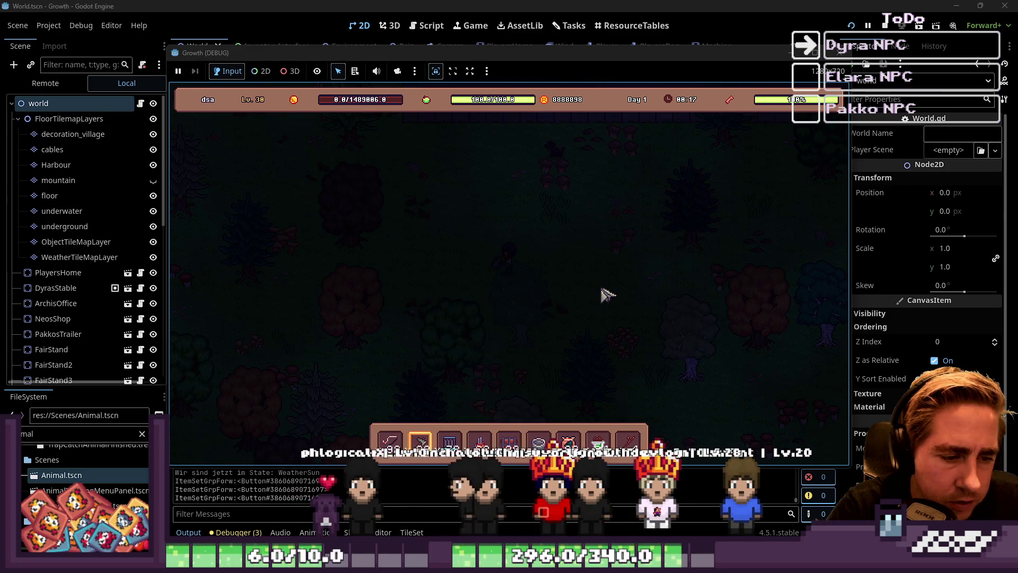
{"action": "key", "text": "i"}
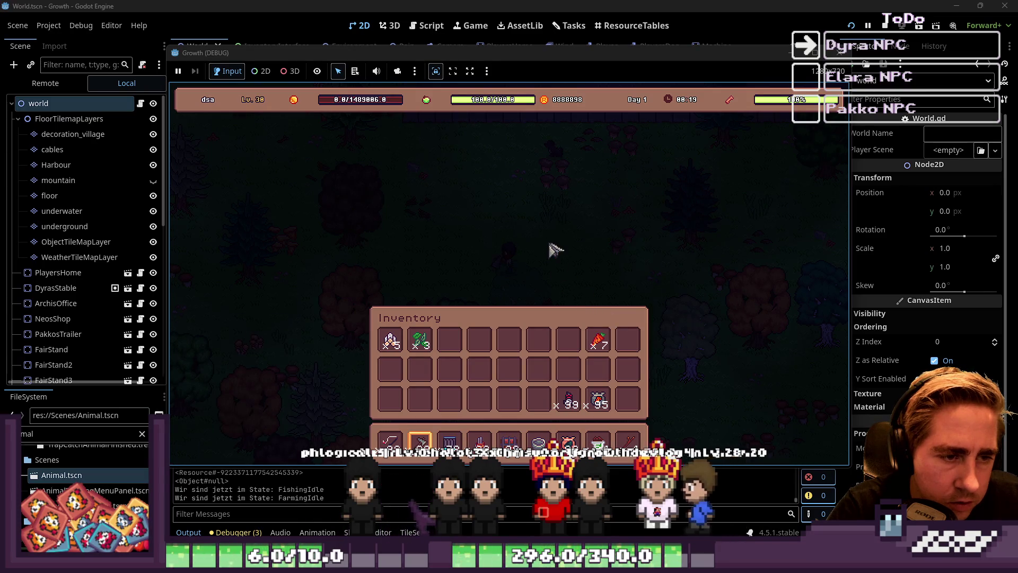
{"action": "left_click", "coordinate": [588, 331]}
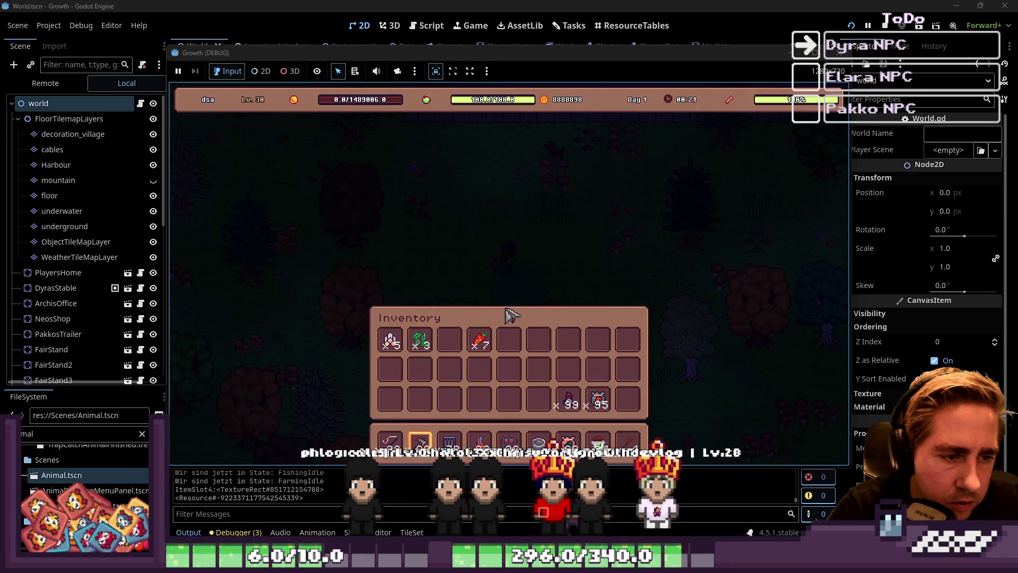
{"action": "key", "text": "i"}
{"action": "key", "text": "i"}
{"action": "key", "text": "i"}
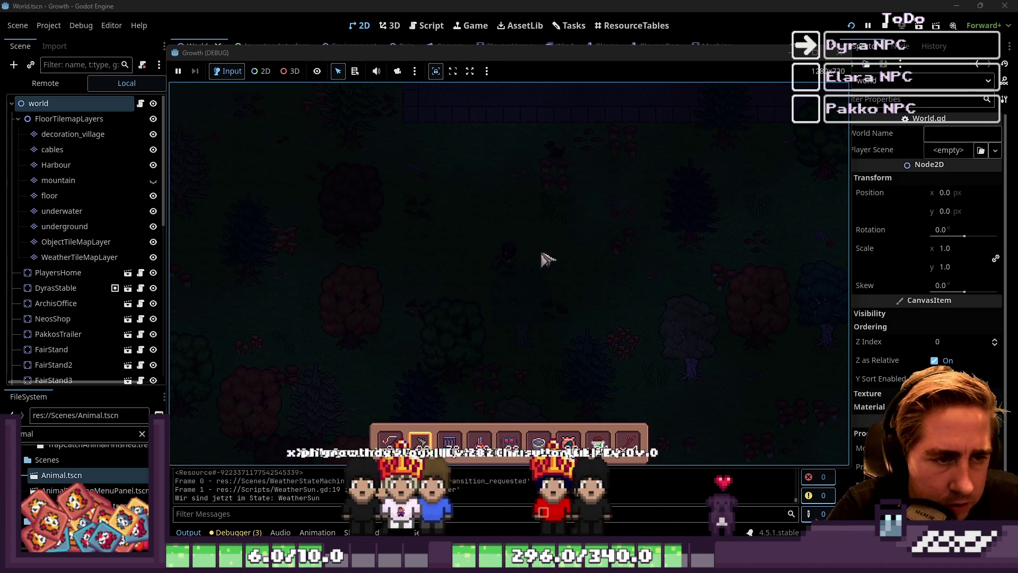
{"action": "key", "text": "c"}
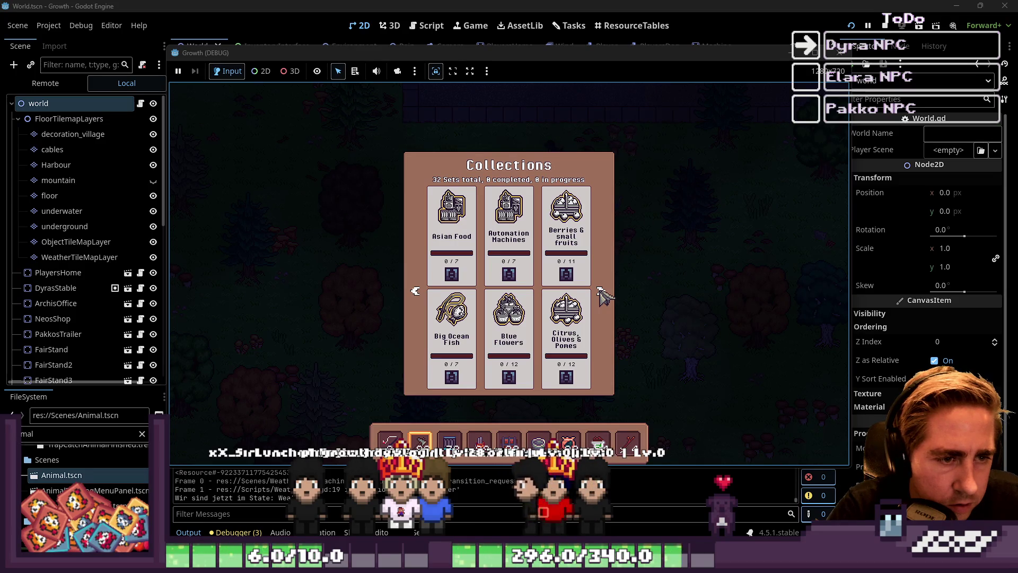
Step: Page forward and view the Nightshade & Peppers and Citrus, Olives & Pomes set details
{"action": "left_click", "coordinate": [600, 291]}
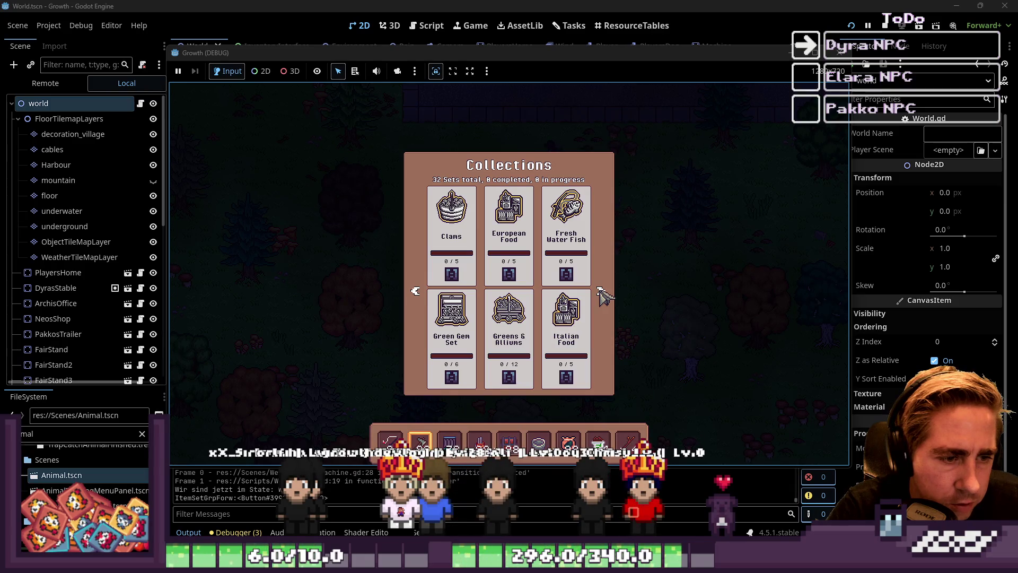
{"action": "left_click", "coordinate": [600, 291]}
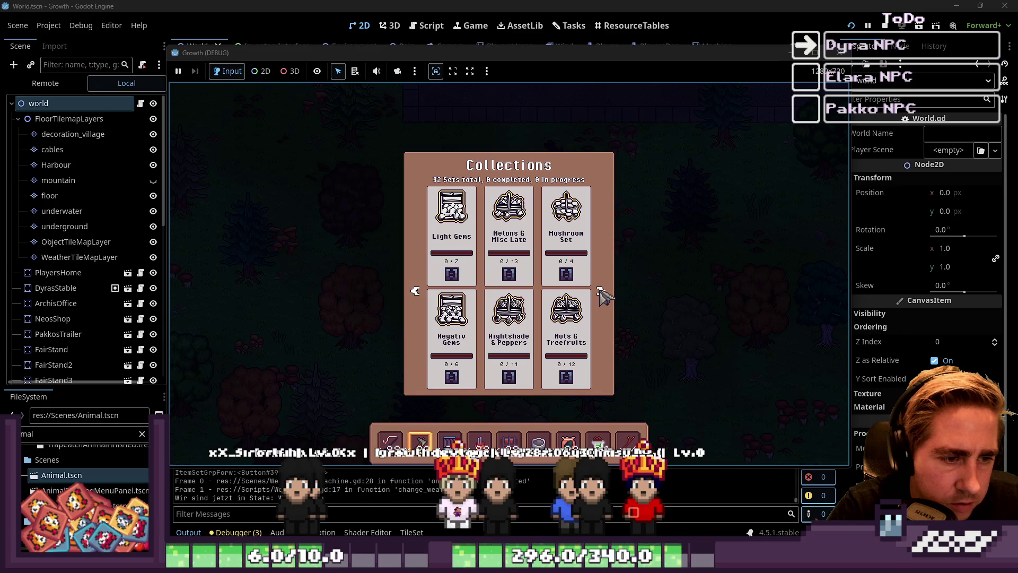
{"action": "left_click", "coordinate": [527, 320]}
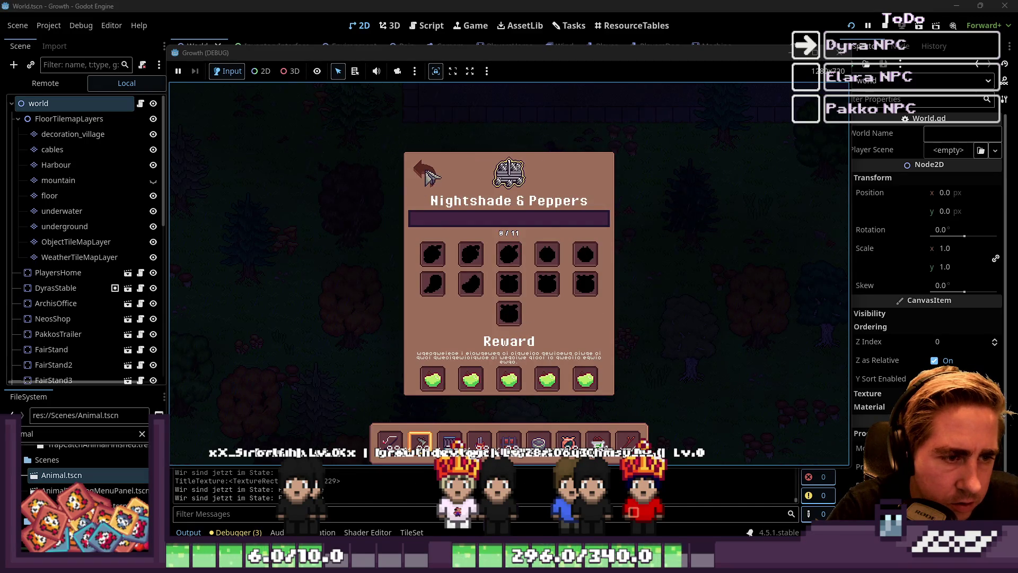
{"action": "left_click", "coordinate": [430, 176]}
{"action": "left_click", "coordinate": [590, 321]}
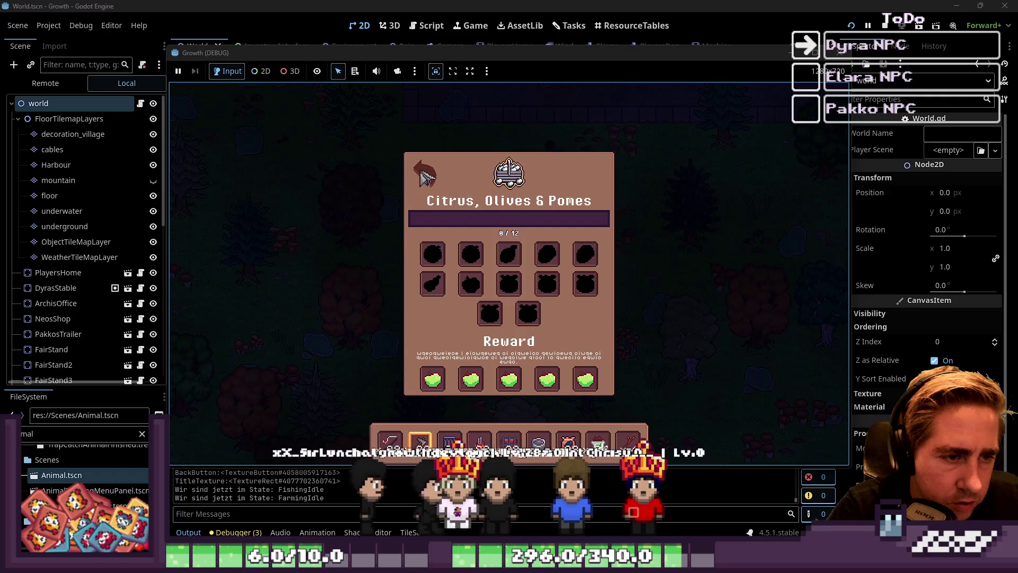
{"action": "left_click", "coordinate": [424, 176]}
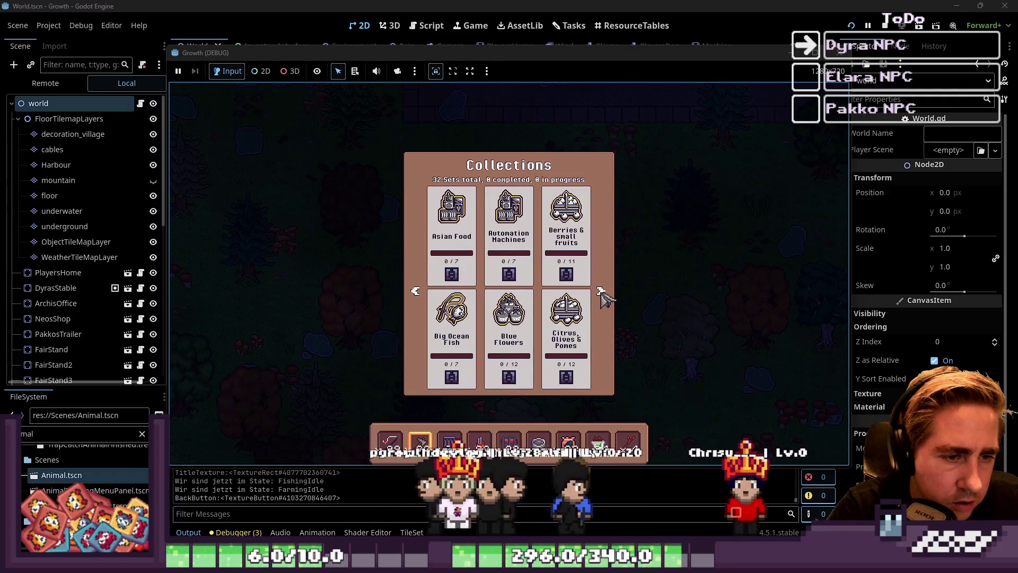
Step: Page on past Clams, recheck Nightshade & Peppers, and view the Italian Food set details
{"action": "left_click", "coordinate": [601, 292]}
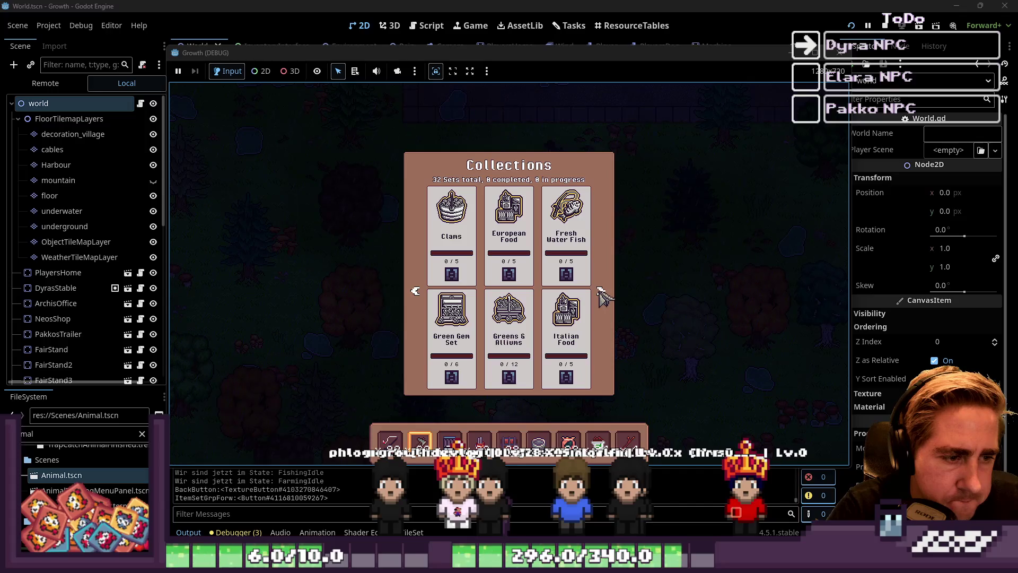
{"action": "left_click", "coordinate": [601, 291]}
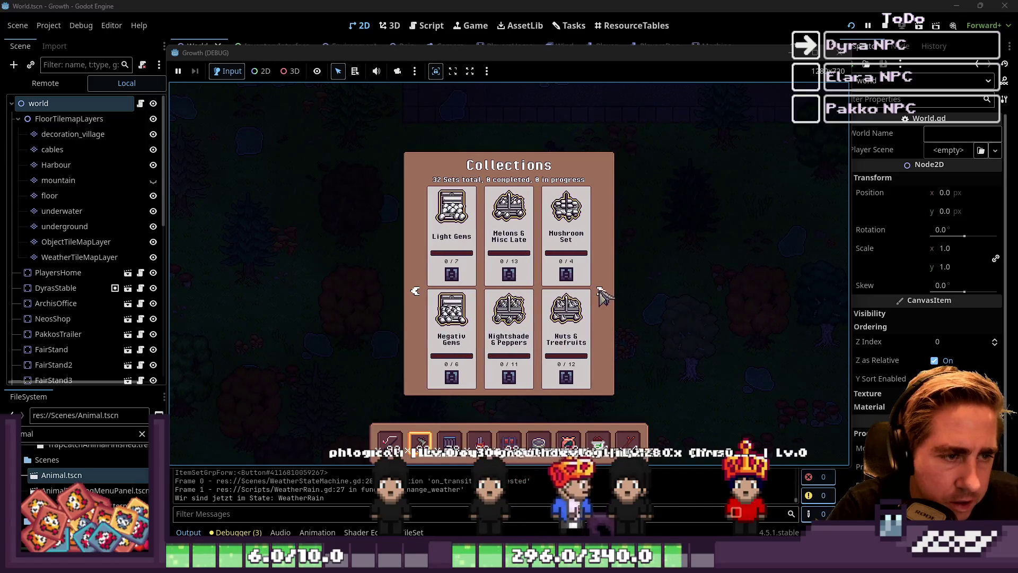
{"action": "left_click", "coordinate": [509, 315]}
{"action": "left_click", "coordinate": [424, 176]}
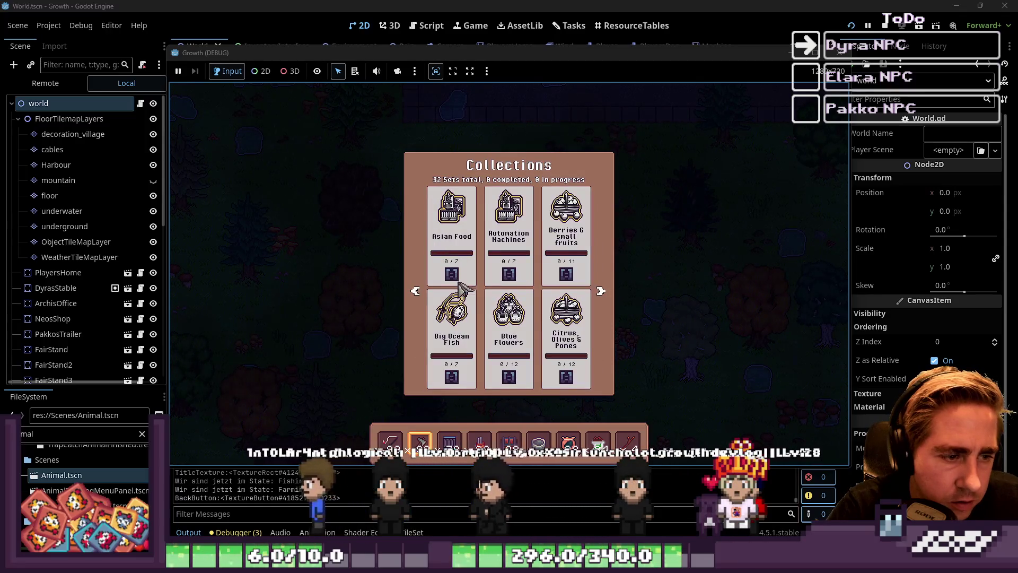
{"action": "left_click", "coordinate": [601, 291]}
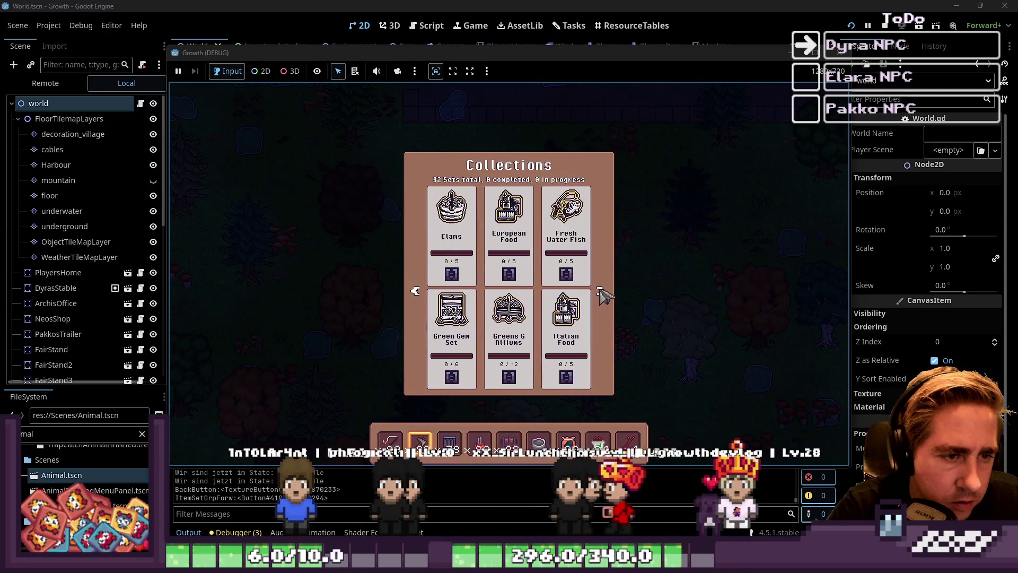
{"action": "left_click", "coordinate": [575, 319]}
{"action": "left_click", "coordinate": [430, 181]}
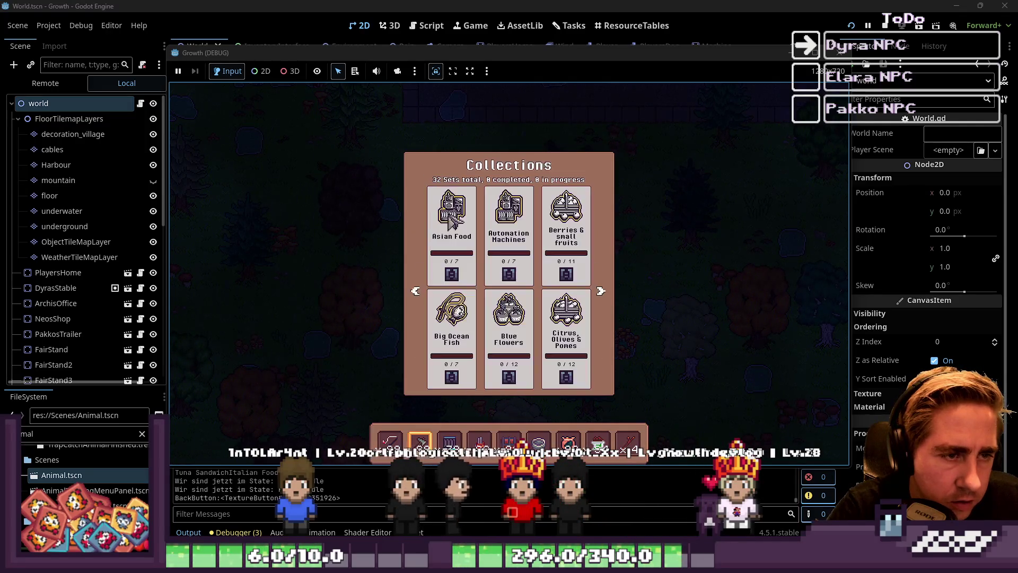
Step: Page back to Roots & Cabbage, view Automation Machines details, then close Collections
{"action": "left_click", "coordinate": [415, 290]}
{"action": "left_click", "coordinate": [415, 291]}
{"action": "left_click", "coordinate": [600, 292]}
{"action": "left_click", "coordinate": [600, 292]}
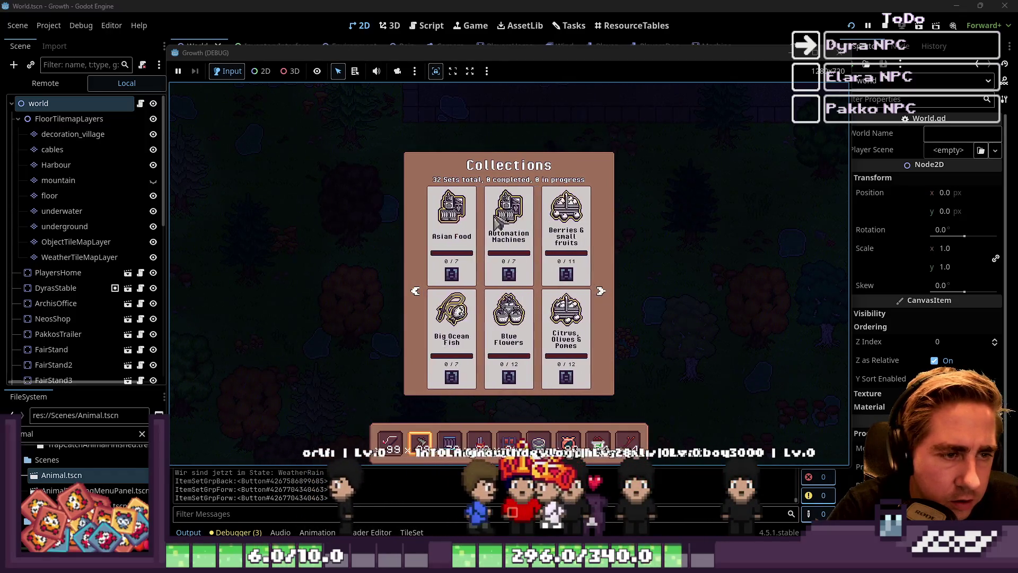
{"action": "left_click", "coordinate": [486, 261]}
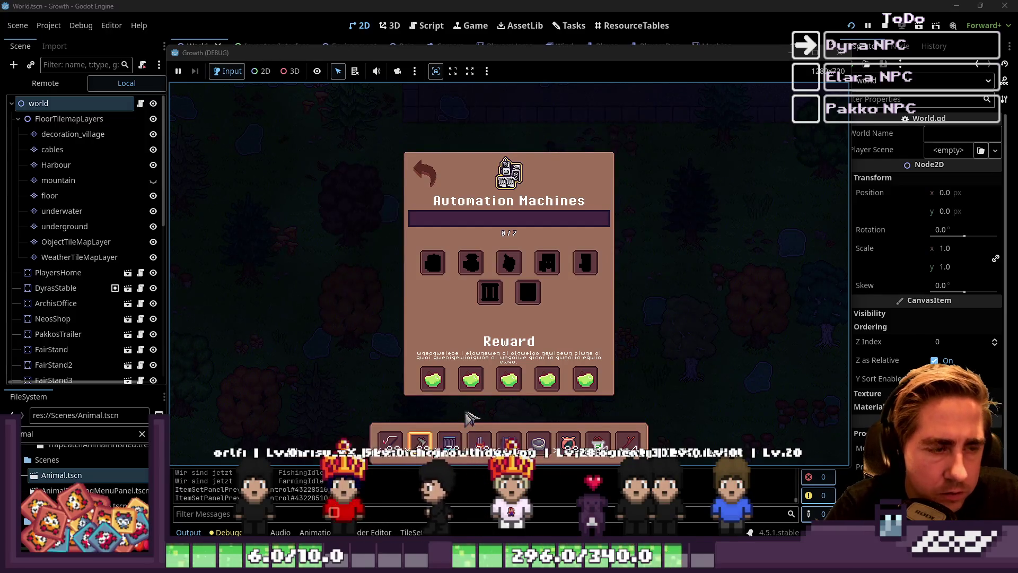
{"action": "left_click", "coordinate": [426, 175]}
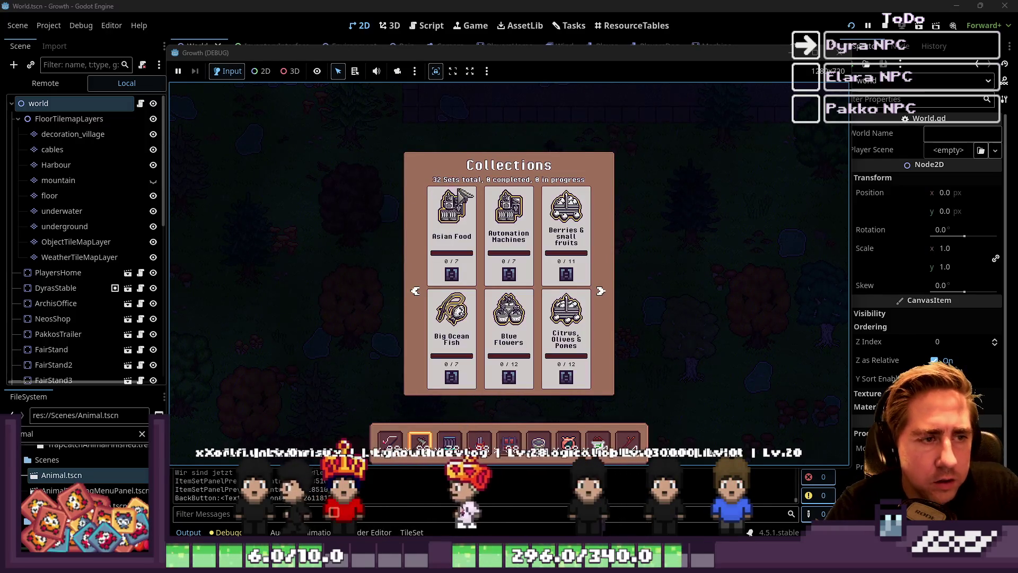
{"action": "key", "text": "Escape"}
Step: Walk through the village and pick up the Conveyor Belt stack from hotbar slot 3
{"action": "key", "text": "w"}
{"action": "key", "text": "a"}
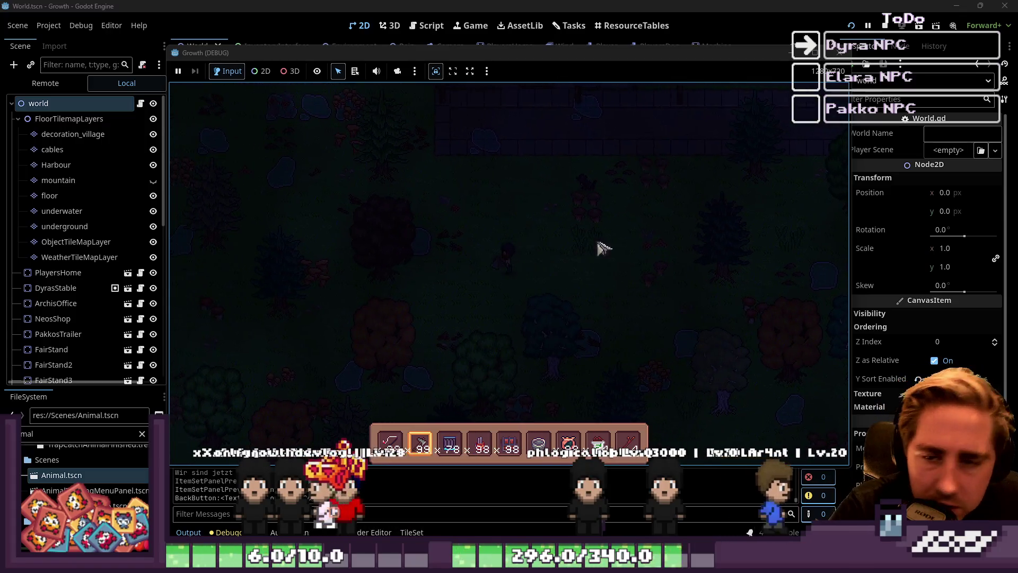
{"action": "key", "text": "3"}
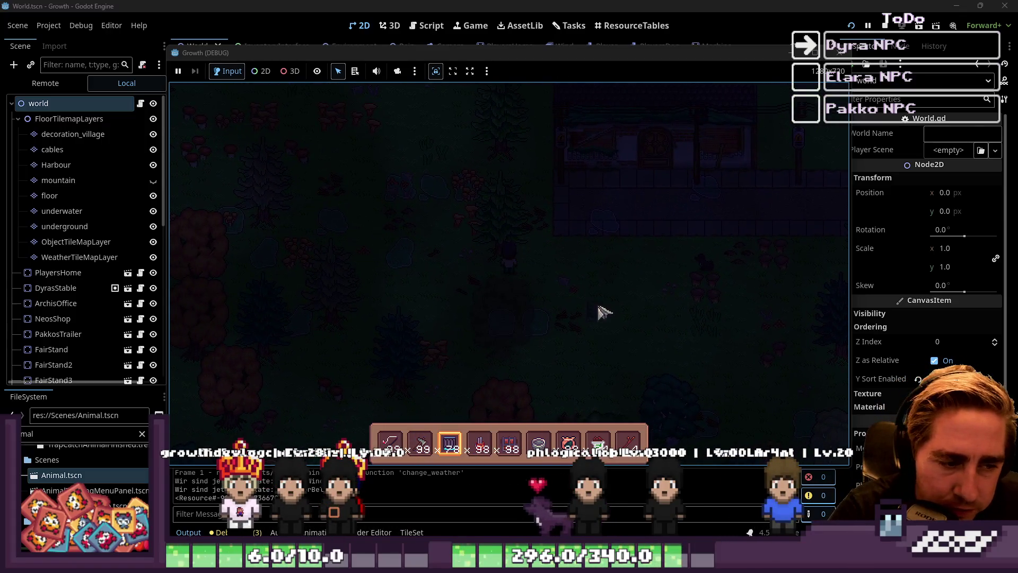
{"action": "key", "text": "d"}
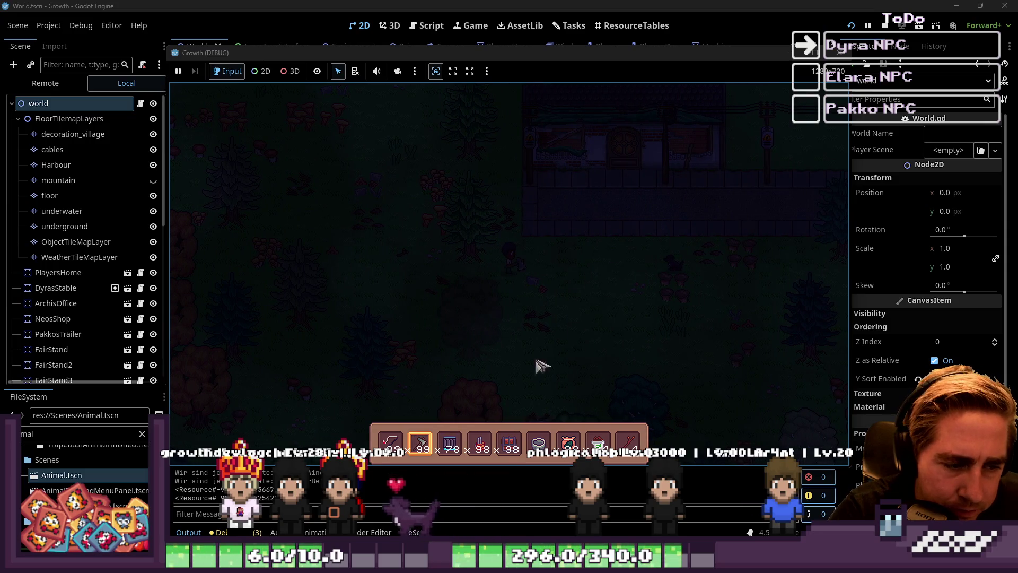
{"action": "left_click", "coordinate": [450, 443]}
{"action": "key", "text": "i"}
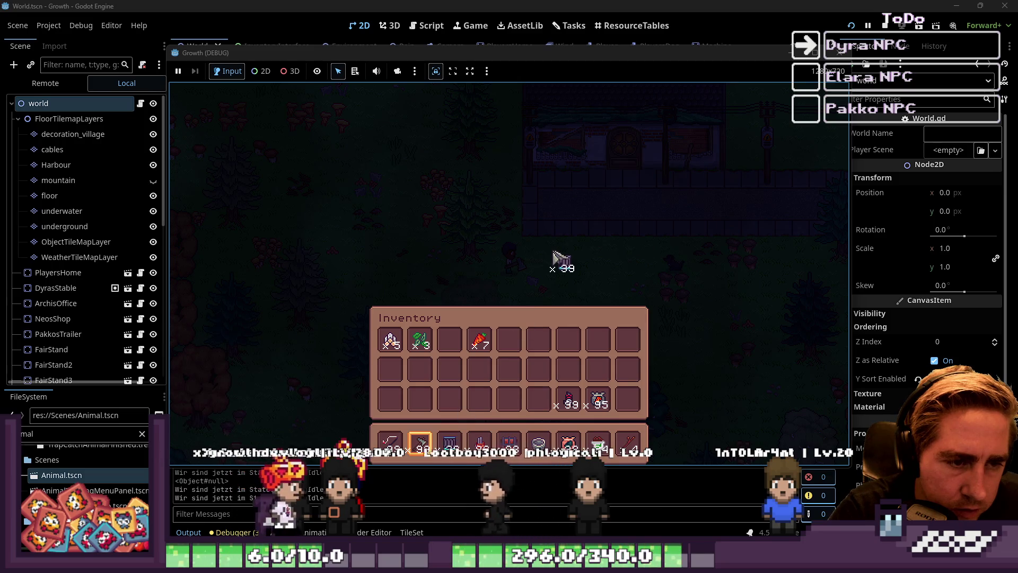
{"action": "key", "text": "i"}
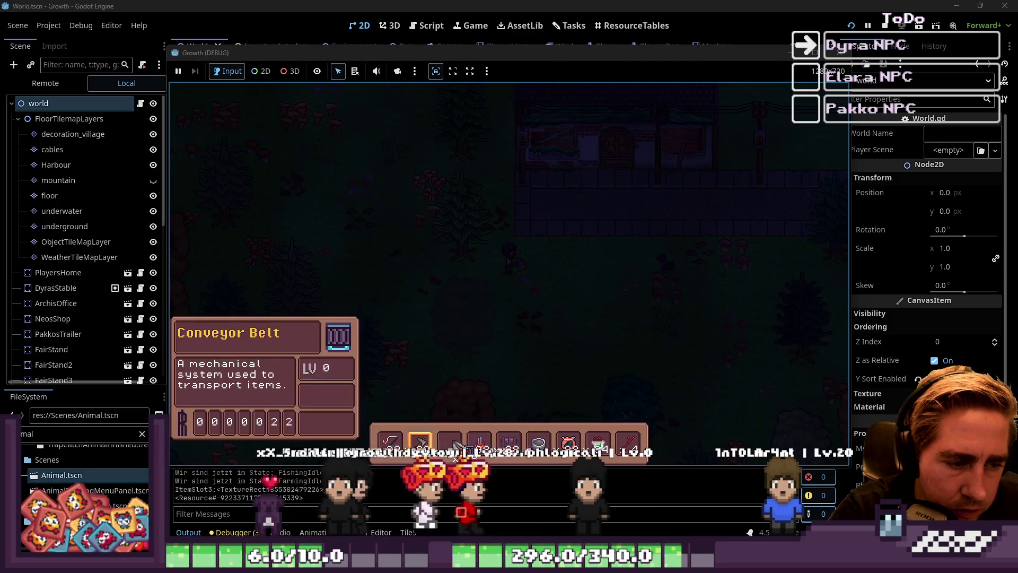
Step: Walk left and right while cycling hotbar slots 3, 1, 4 and 8
{"action": "key", "text": "d"}
{"action": "key", "text": "3"}
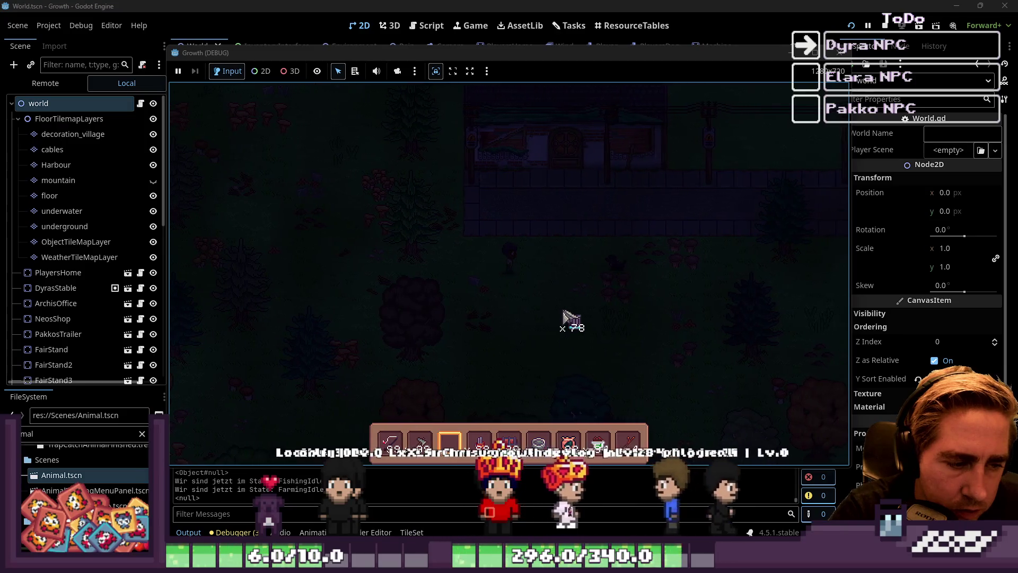
{"action": "key", "text": "a"}
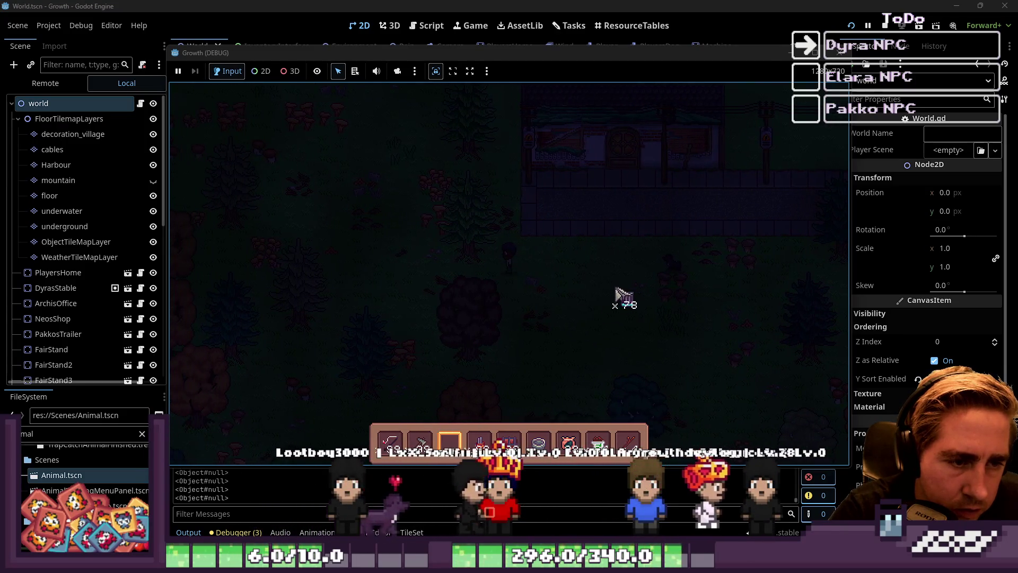
{"action": "key", "text": "1"}
{"action": "key", "text": "4"}
{"action": "key", "text": "i"}
{"action": "key", "text": "i"}
{"action": "key", "text": "d"}
{"action": "key", "text": "8"}
Step: Drop the held Conveyor Belt into the inventory, close it, and stop the test run
{"action": "key", "text": "i"}
{"action": "left_click", "coordinate": [538, 399]}
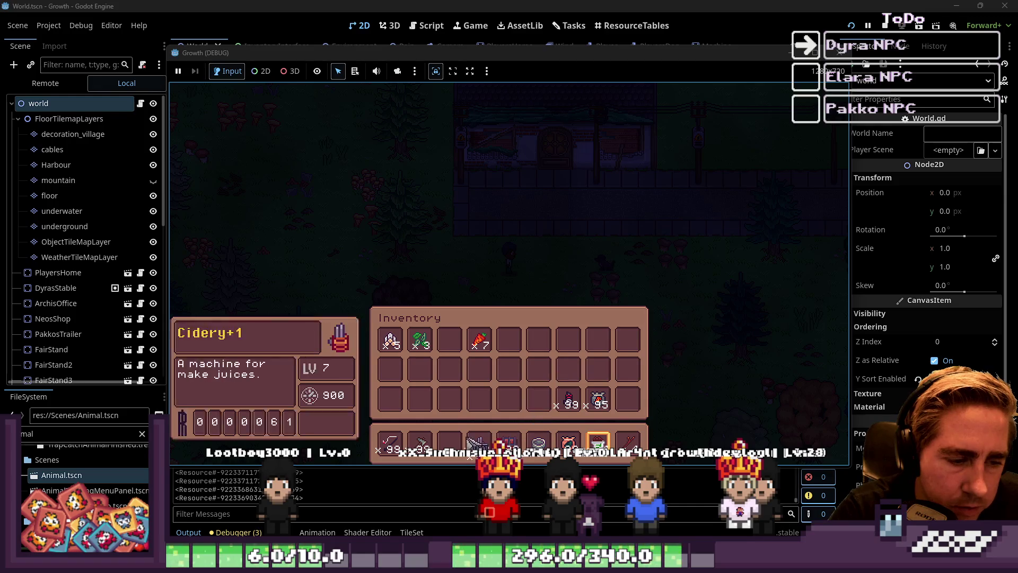
{"action": "key", "text": "i"}
{"action": "key", "text": "w"}
{"action": "key", "text": "d"}
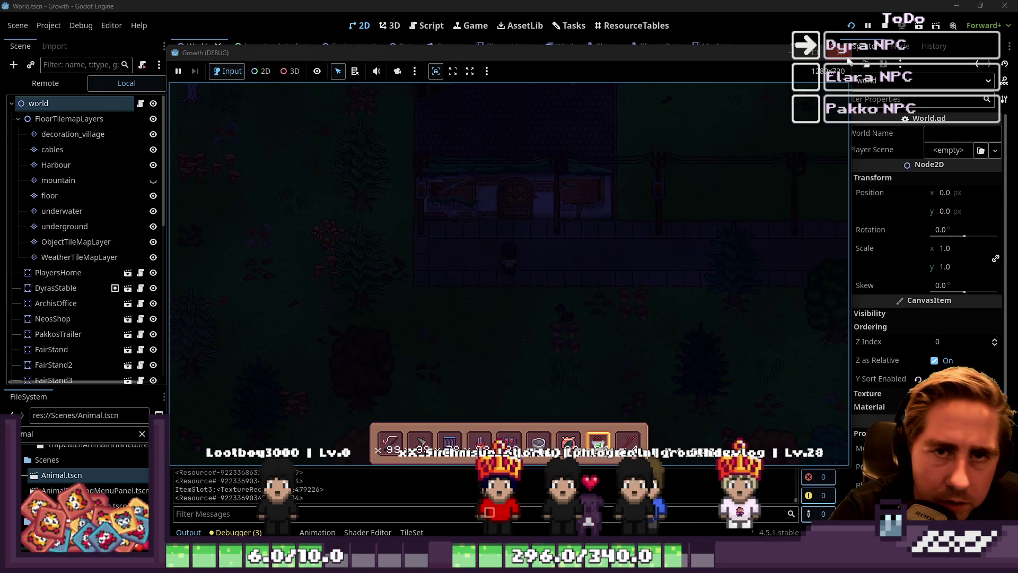
{"action": "left_click", "coordinate": [848, 60]}
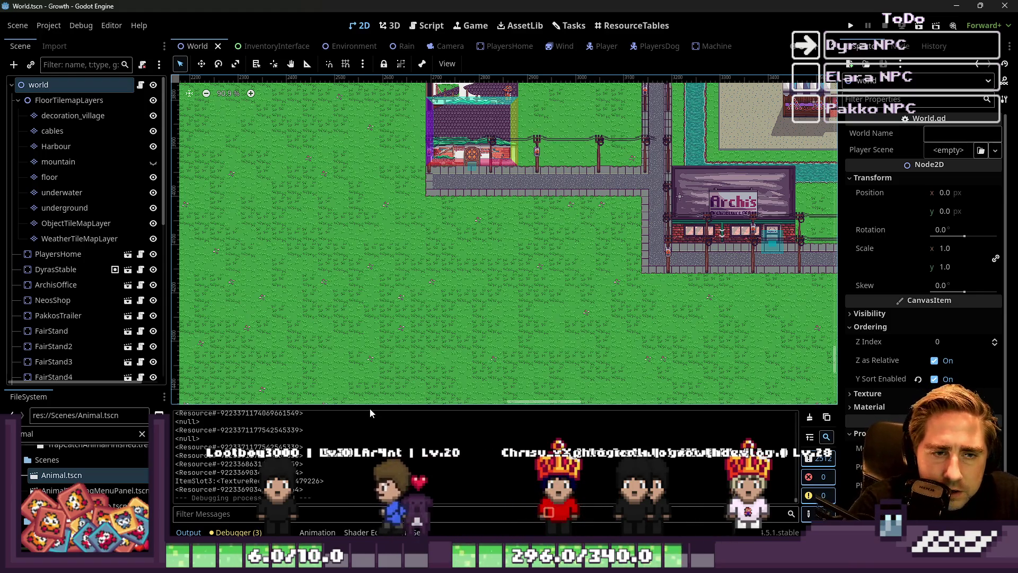
Step: Zoom out of the 2D world map, then switch to the Tasks board
{"action": "scroll", "coordinate": [504, 212], "scroll_direction": "down", "scroll_amount": 10}
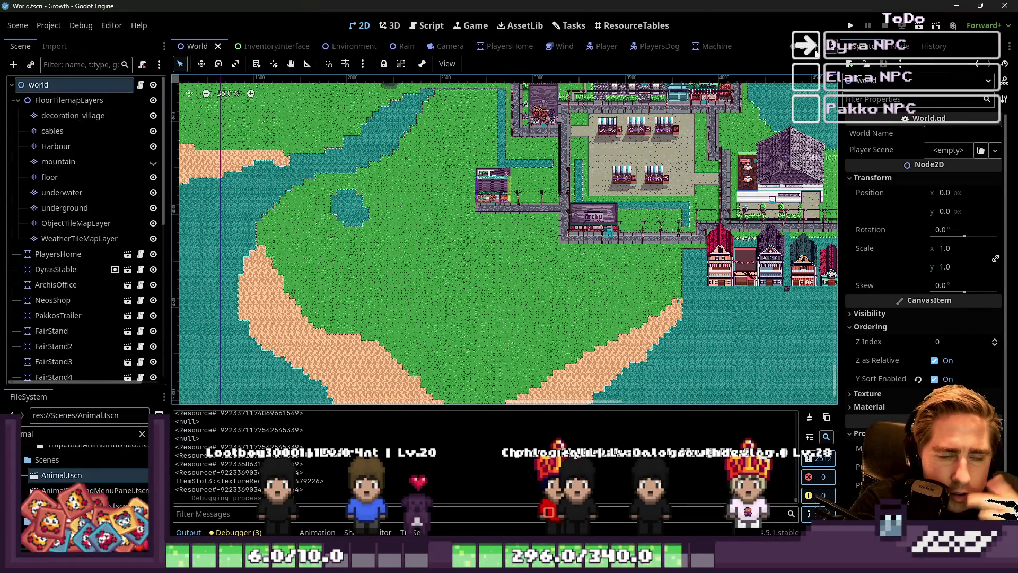
{"action": "left_click", "coordinate": [428, 26]}
{"action": "left_click", "coordinate": [569, 26]}
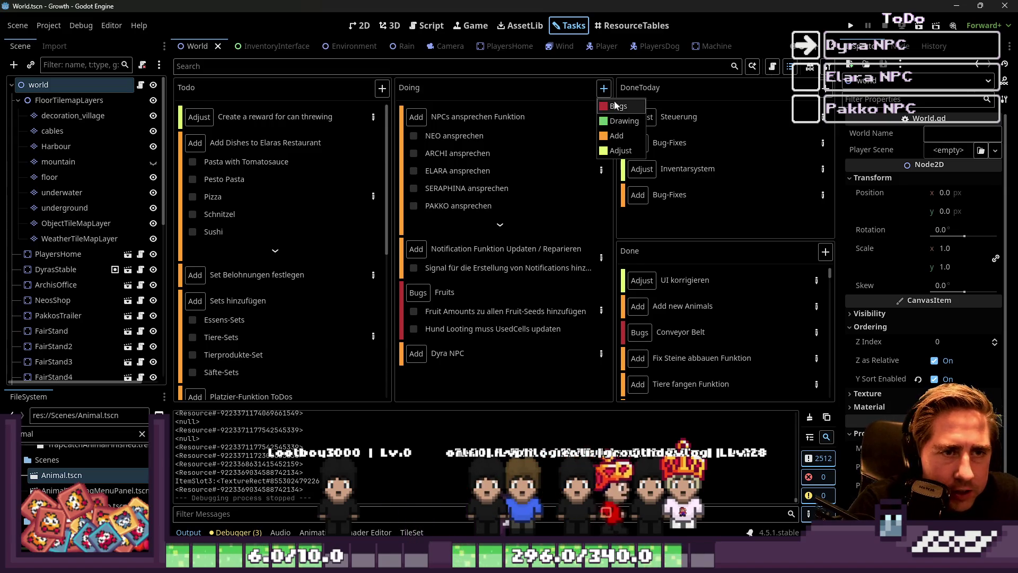
Step: Add a Doing-column Bugs task about collecting chest and machine items
{"action": "left_click", "coordinate": [615, 105]}
{"action": "type", "text": "tems aus Kisten / Massammeln zu"}
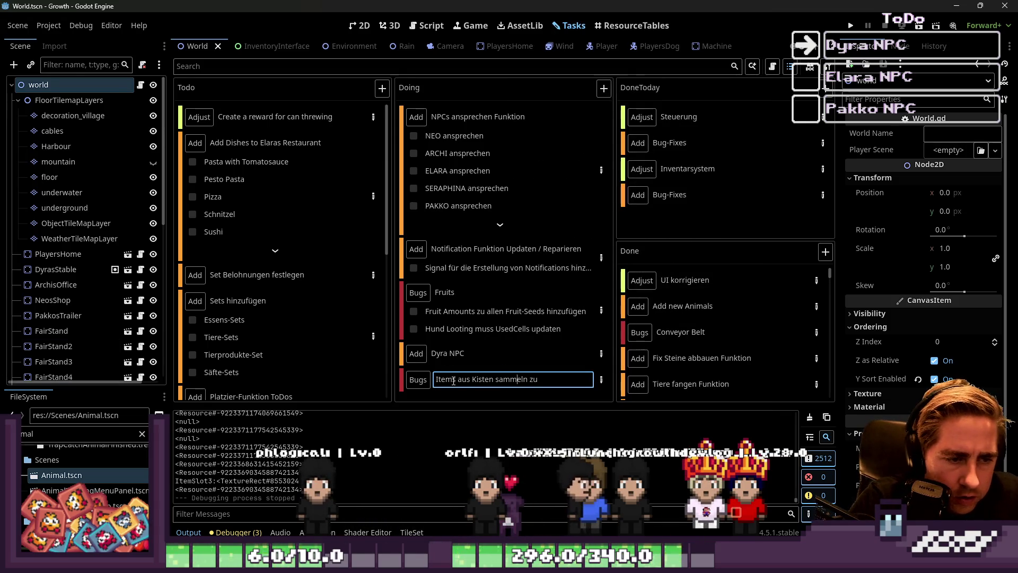
{"action": "key", "text": "ctrl+Left"}
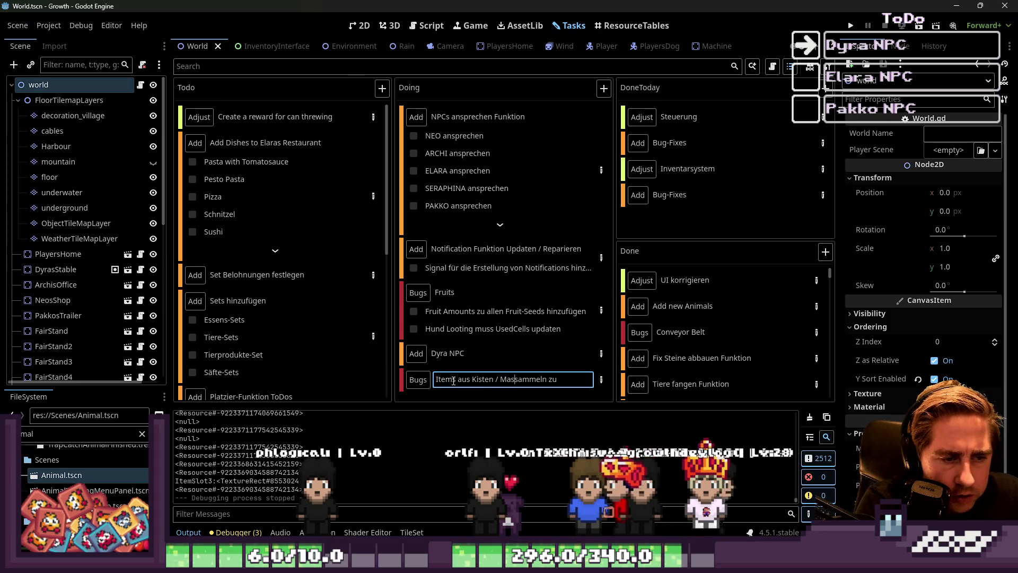
{"action": "key", "text": "BackSpace"}
{"action": "type", "text": "chinen "}
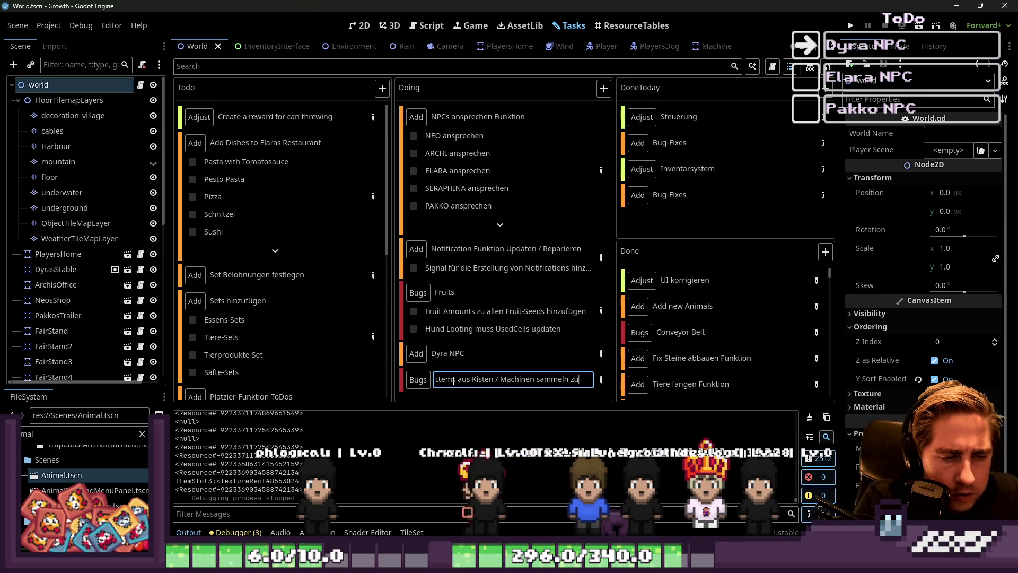
{"action": "type", "text": "em Array für einges"}
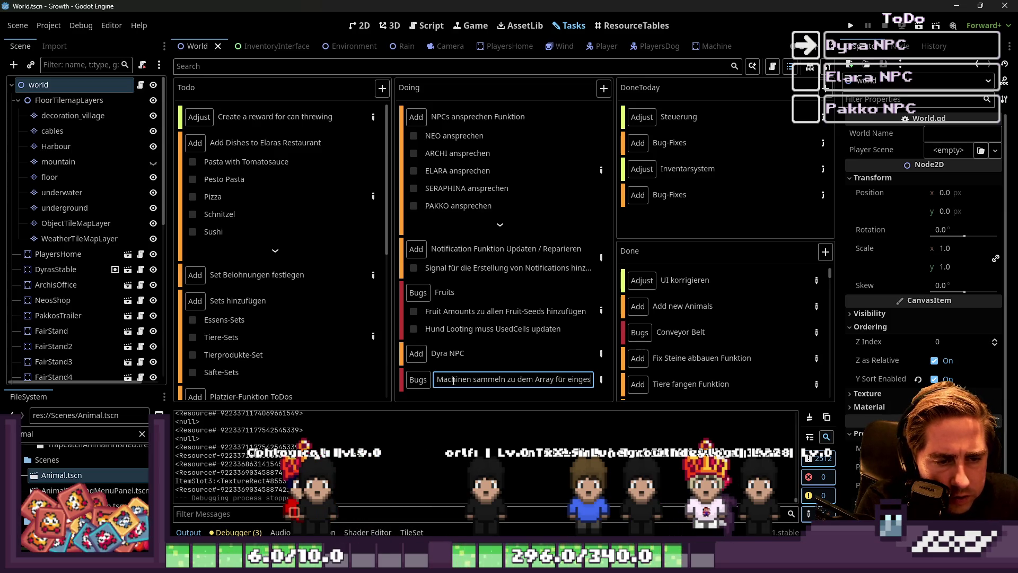
{"action": "type", "text": "e Items"}
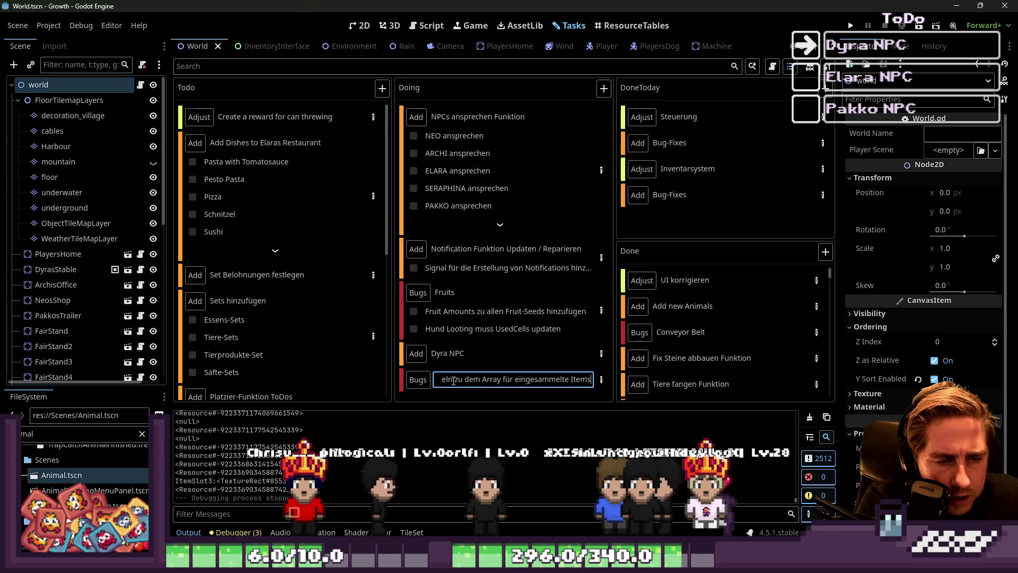
{"action": "type", "text": "fügen"}
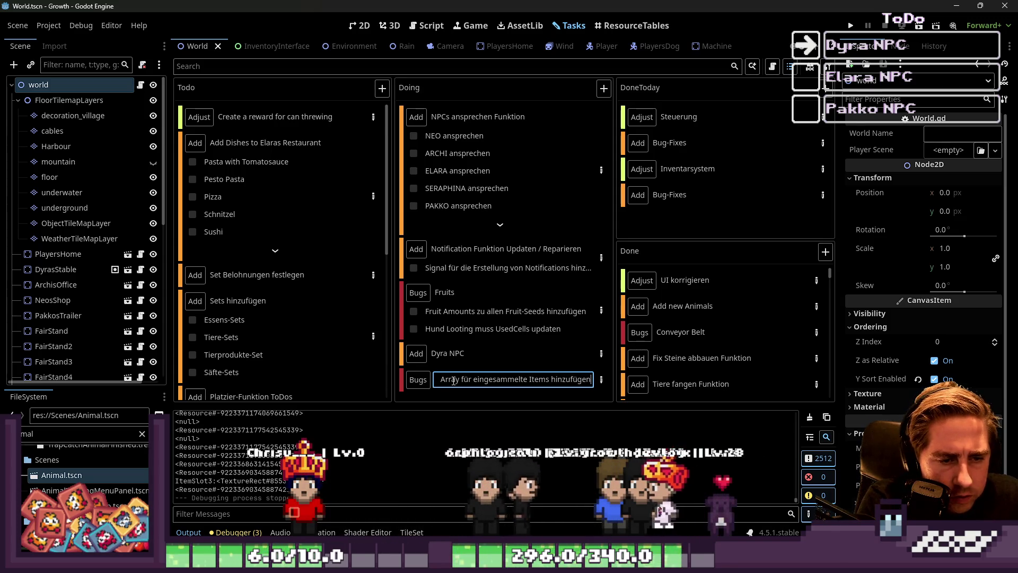
{"action": "key", "text": "Return"}
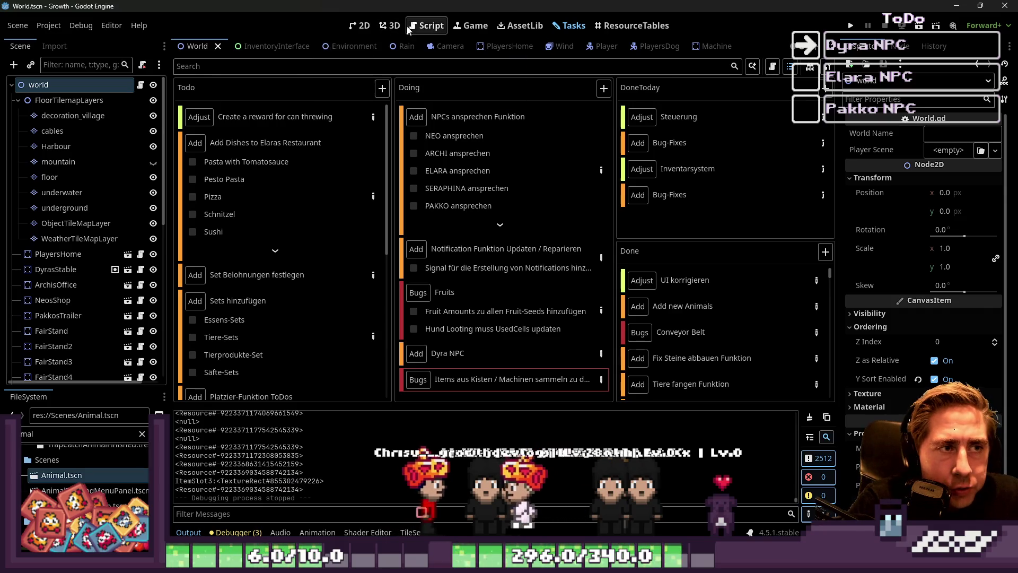
Step: In the script workspace, widen the code editor and place the cursor at line 83
{"action": "left_click", "coordinate": [428, 26]}
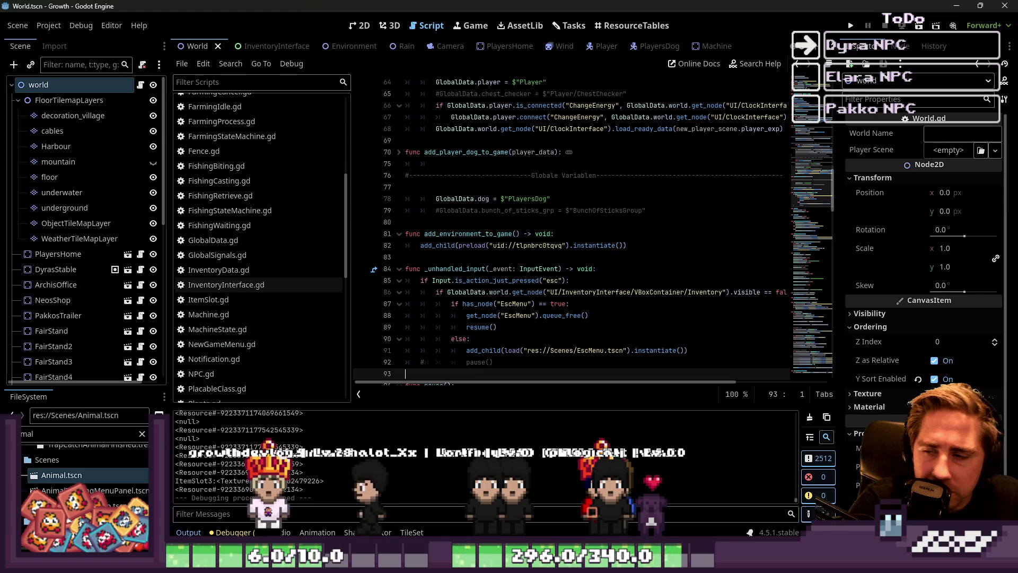
{"action": "scroll", "coordinate": [696, 200], "scroll_direction": "down", "scroll_amount": 2}
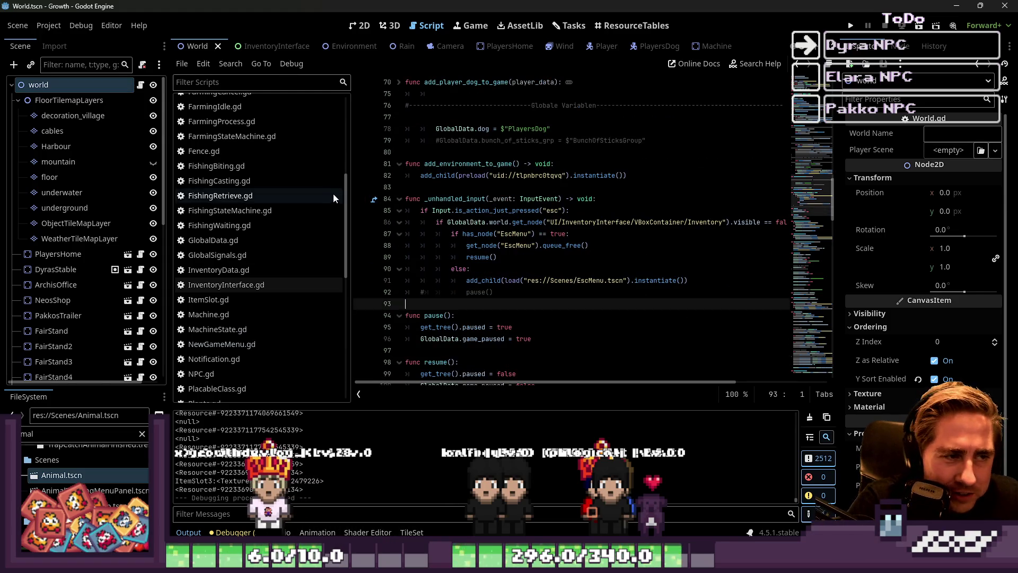
{"action": "left_click_drag", "start_coordinate": [352, 198], "coordinate": [263, 198]}
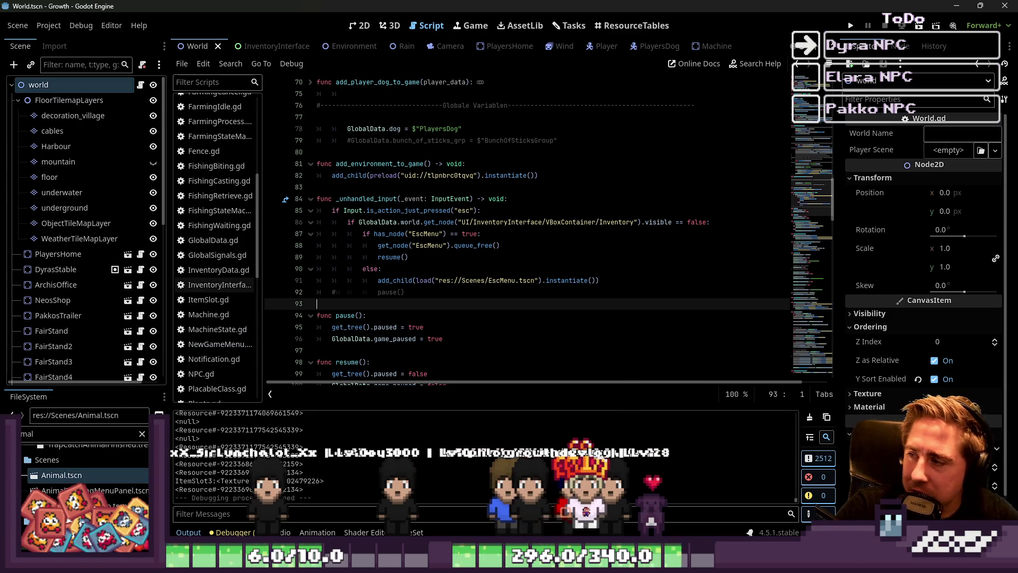
{"action": "left_click", "coordinate": [440, 187]}
Step: Collapse the FloorTilemapLayers group in the 2D scene tree, then return to World.gd
{"action": "left_click", "coordinate": [365, 26]}
{"action": "scroll", "coordinate": [507, 250], "scroll_direction": "up", "scroll_amount": 4}
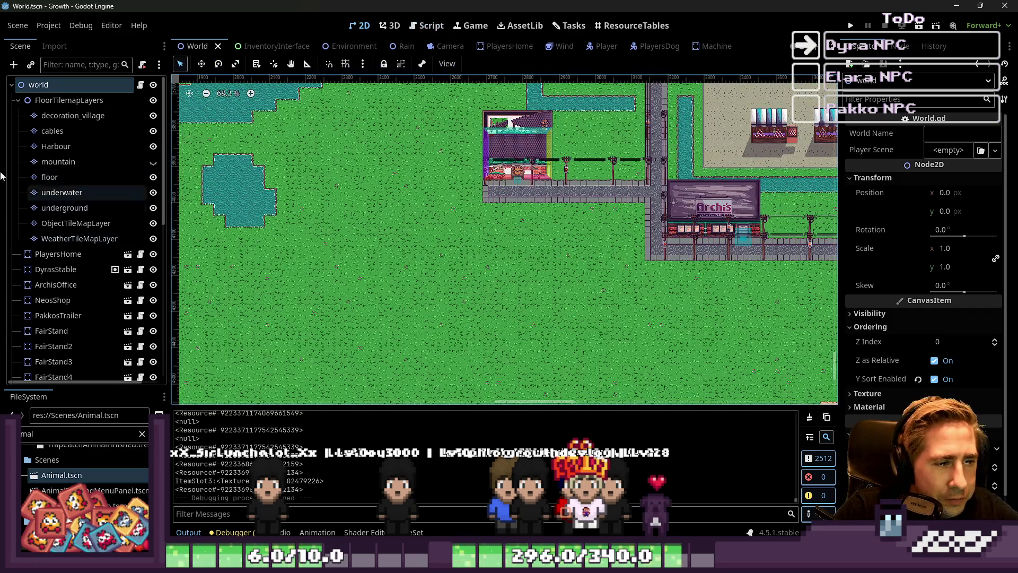
{"action": "left_click", "coordinate": [18, 100]}
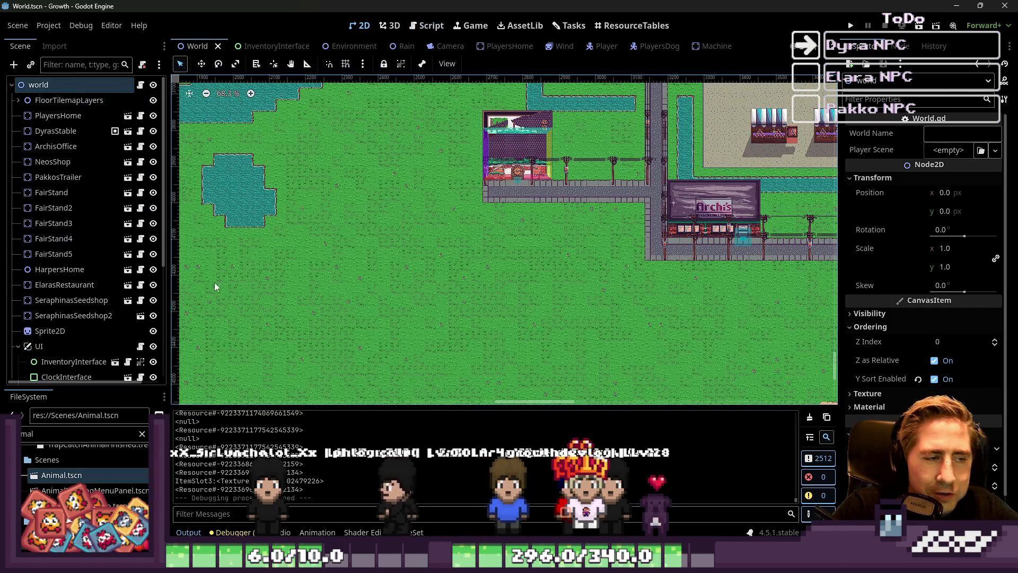
{"action": "scroll", "coordinate": [605, 137], "scroll_direction": "up", "scroll_amount": 3}
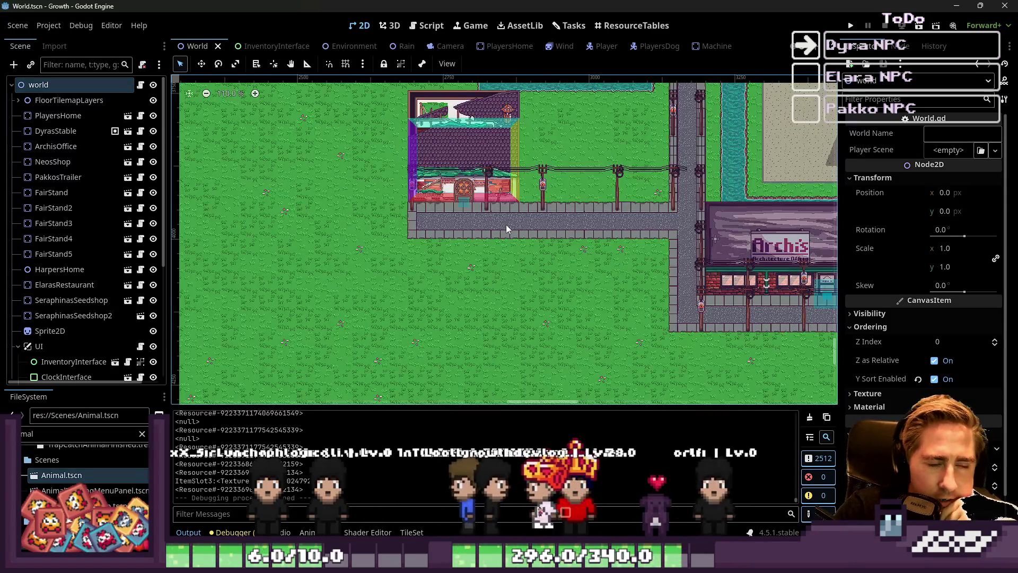
{"action": "left_click", "coordinate": [429, 25]}
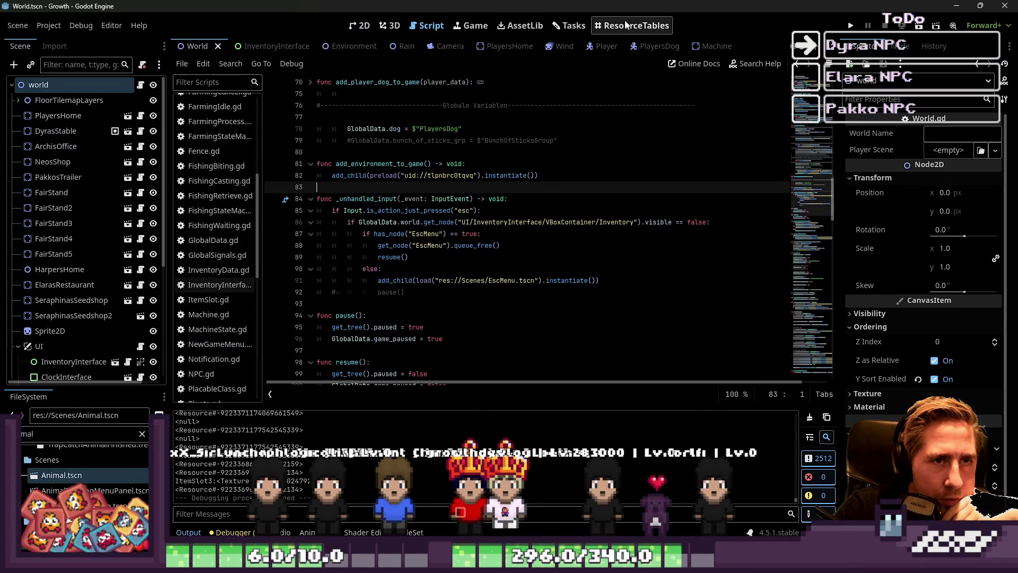
Step: Sort the ItemSlotResources table by Item Name, Item Type, then Current Item Level
{"action": "left_click", "coordinate": [625, 25]}
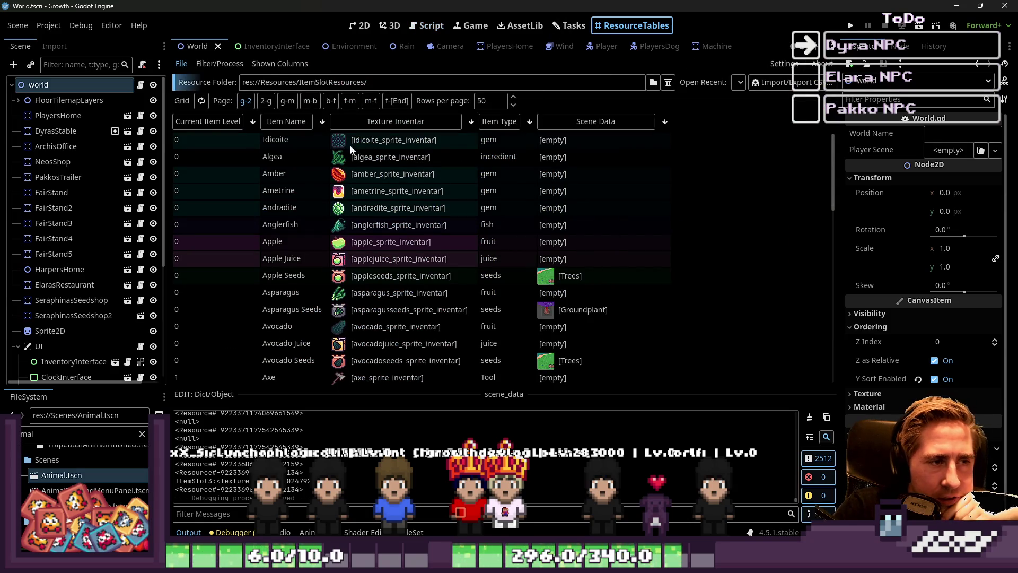
{"action": "left_click", "coordinate": [297, 121]}
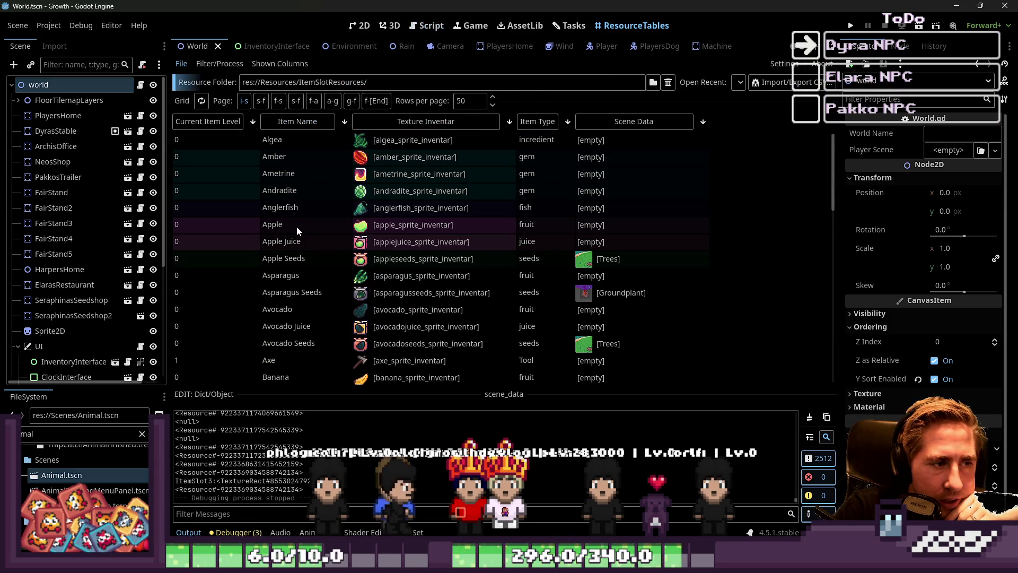
{"action": "scroll", "coordinate": [300, 233], "scroll_direction": "down", "scroll_amount": 5}
{"action": "scroll", "coordinate": [305, 243], "scroll_direction": "up", "scroll_amount": 5}
{"action": "left_click", "coordinate": [311, 127]}
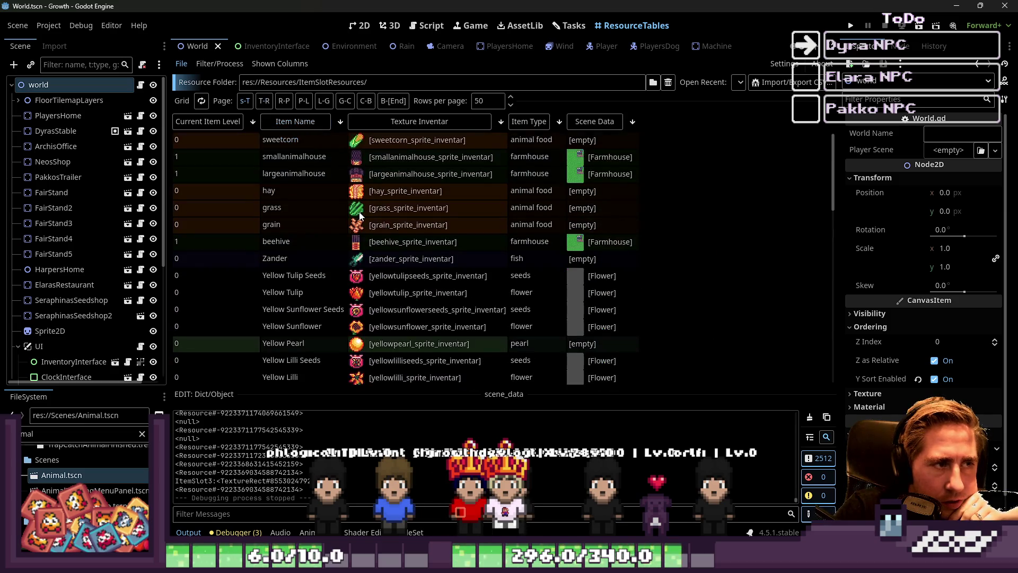
{"action": "scroll", "coordinate": [347, 228], "scroll_direction": "down", "scroll_amount": 5}
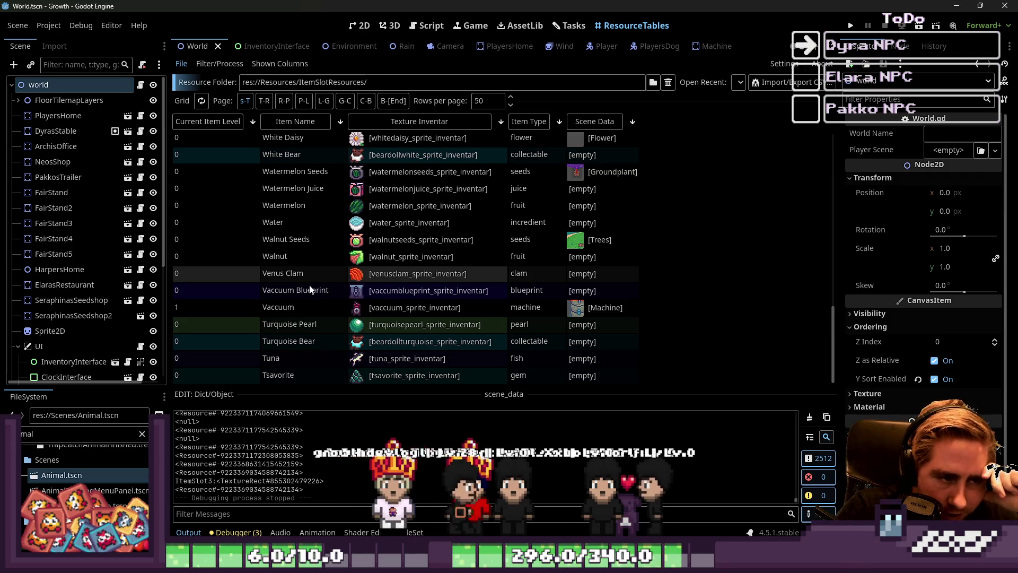
{"action": "scroll", "coordinate": [309, 285], "scroll_direction": "up", "scroll_amount": 3}
{"action": "scroll", "coordinate": [309, 285], "scroll_direction": "up", "scroll_amount": 8}
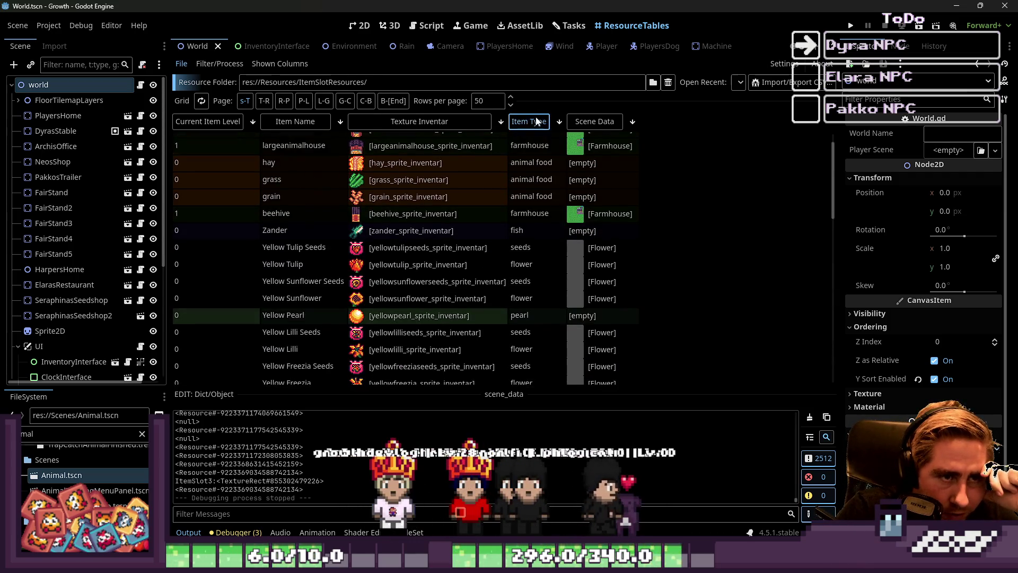
{"action": "left_click", "coordinate": [537, 122]}
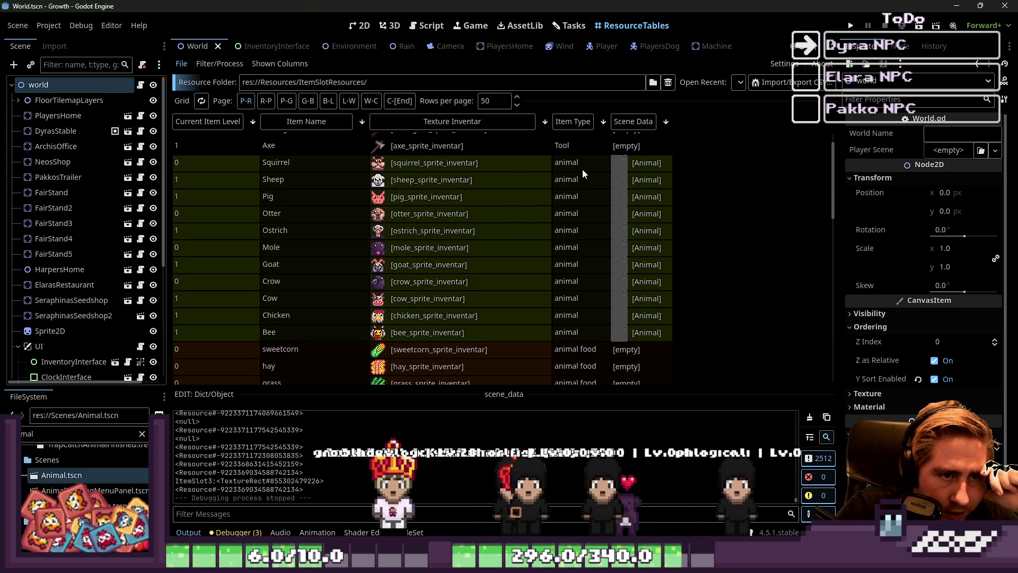
{"action": "left_click", "coordinate": [208, 196]}
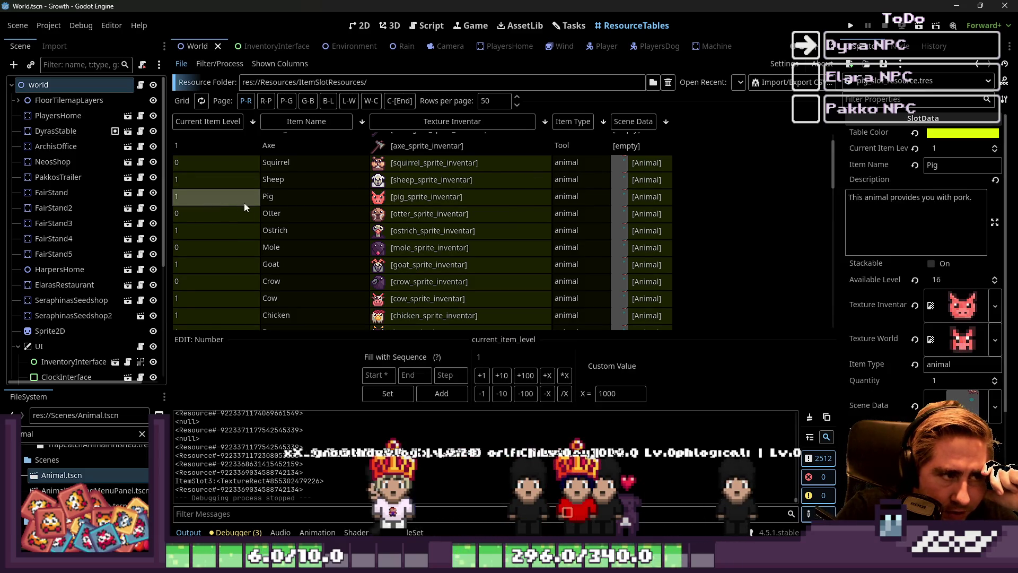
{"action": "left_click", "coordinate": [215, 123]}
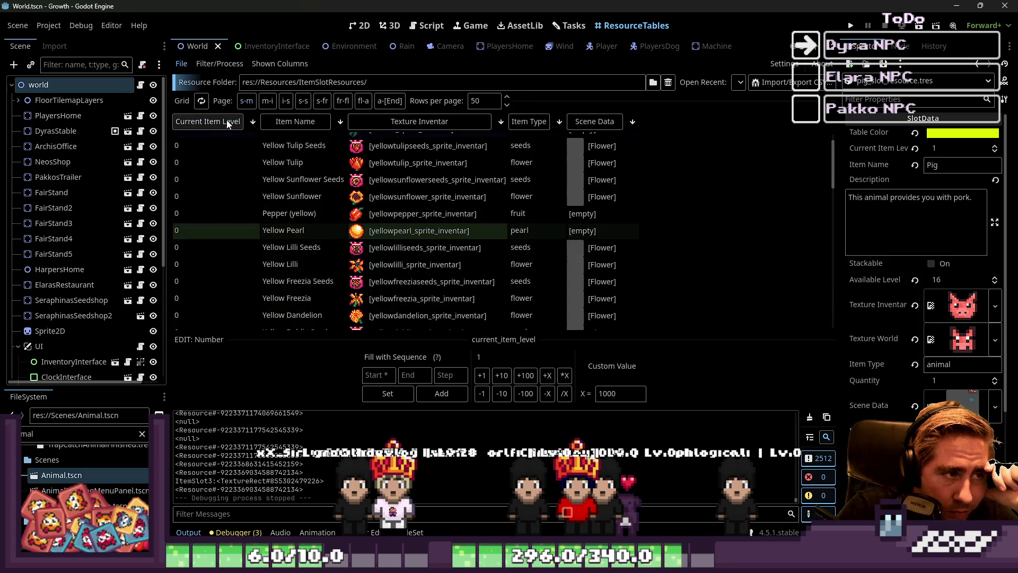
Step: Turn on the Level Dictionary column in the resource table's Shown Columns list
{"action": "left_click", "coordinate": [304, 65]}
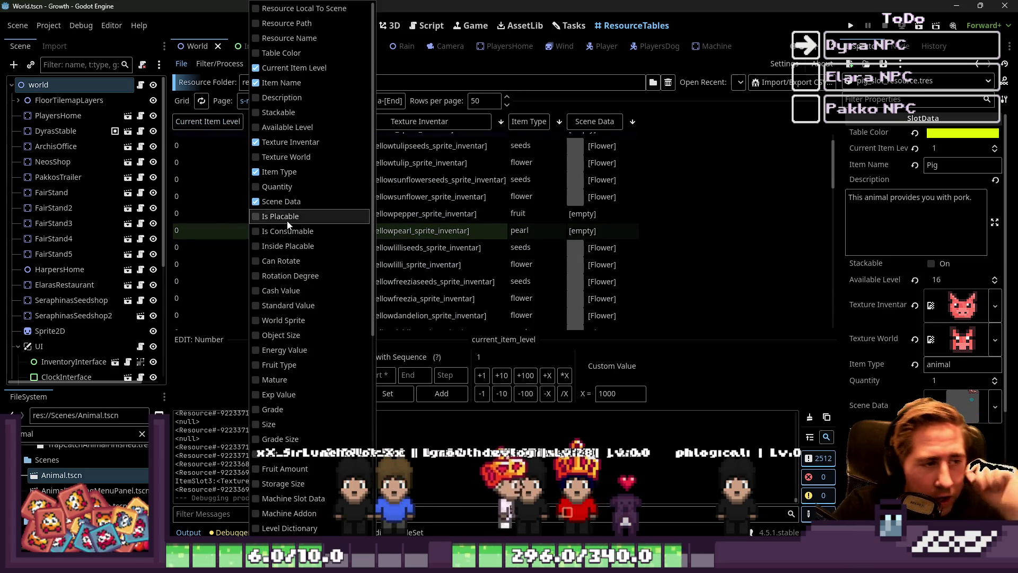
{"action": "scroll", "coordinate": [306, 234], "scroll_direction": "down", "scroll_amount": 5}
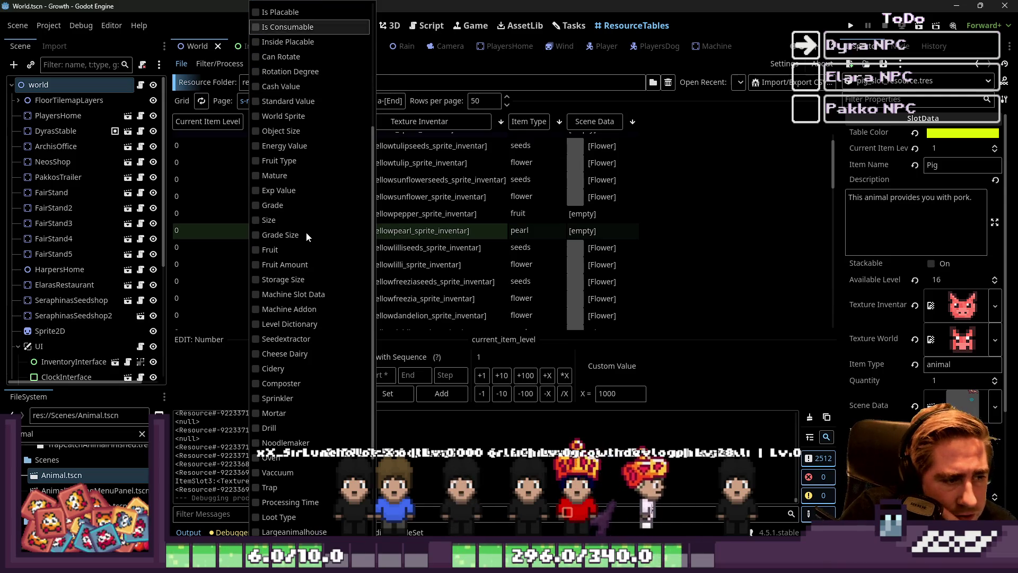
{"action": "left_click", "coordinate": [308, 324]}
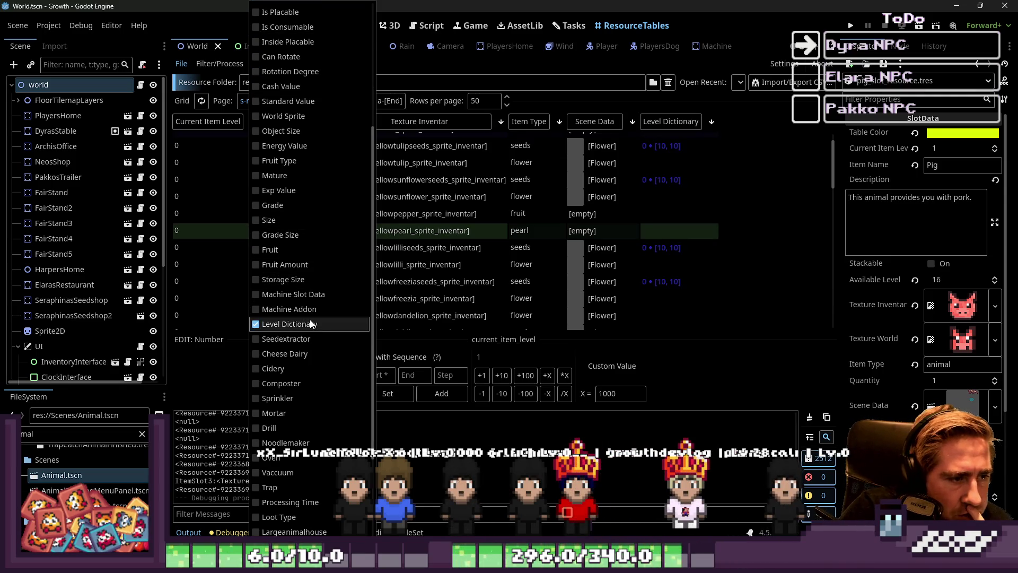
{"action": "left_click", "coordinate": [602, 62]}
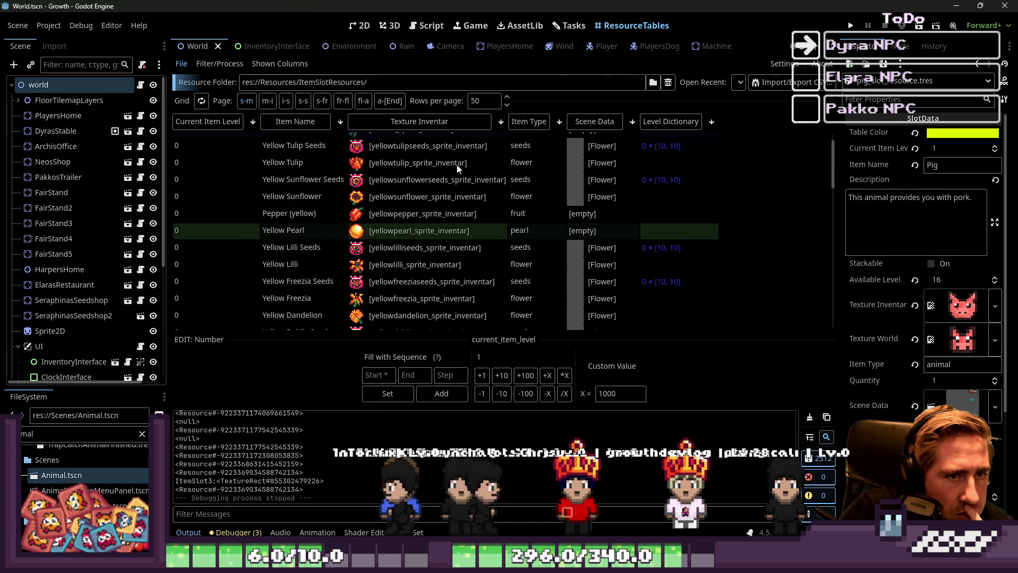
Step: Re-sort the table by Item Name, then Item Type, grouping Squirrel, Sheep, Pig and Cow together
{"action": "left_click", "coordinate": [583, 129]}
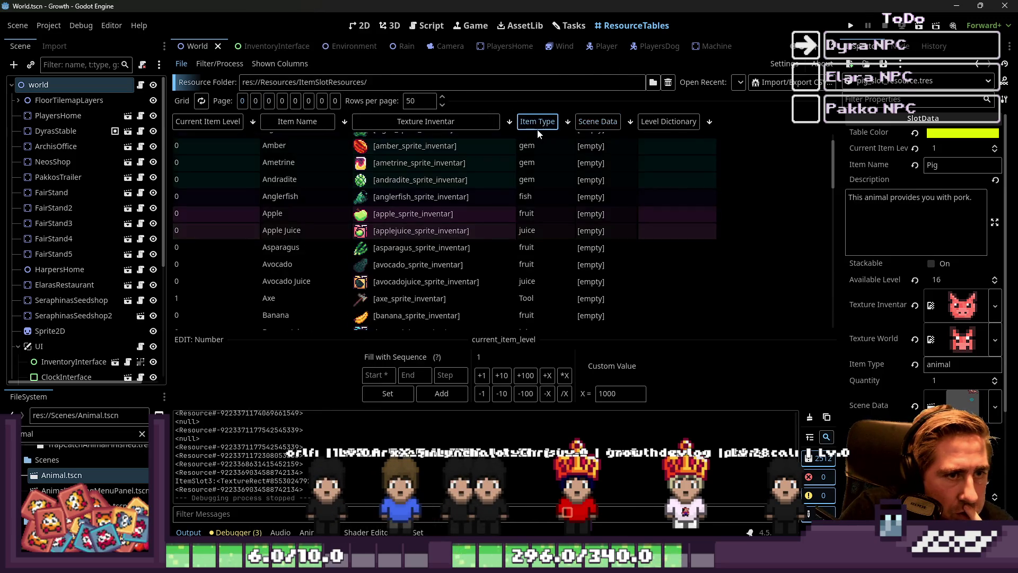
{"action": "left_click", "coordinate": [573, 126]}
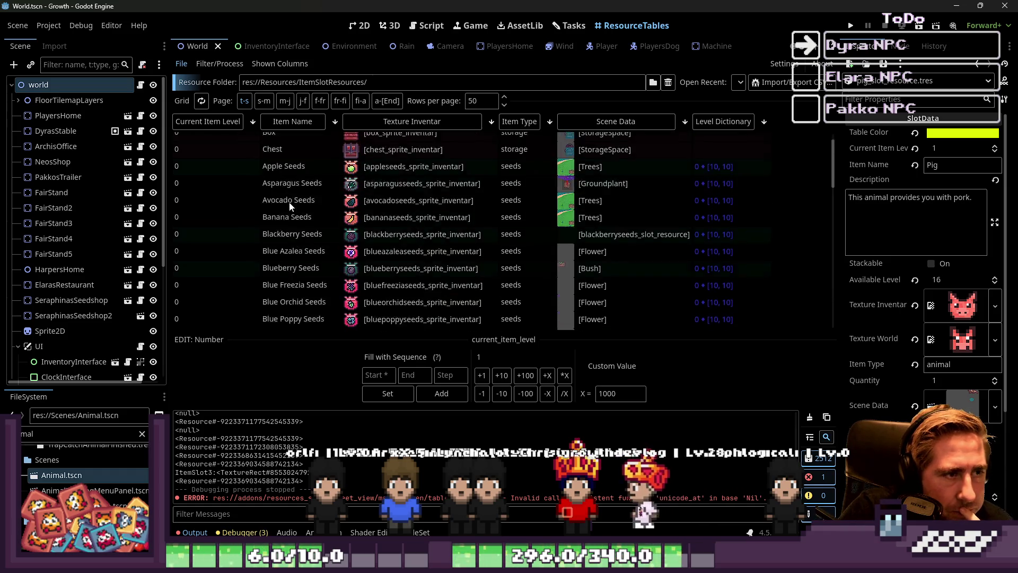
{"action": "left_click", "coordinate": [292, 121]}
{"action": "scroll", "coordinate": [343, 210], "scroll_direction": "down", "scroll_amount": 10}
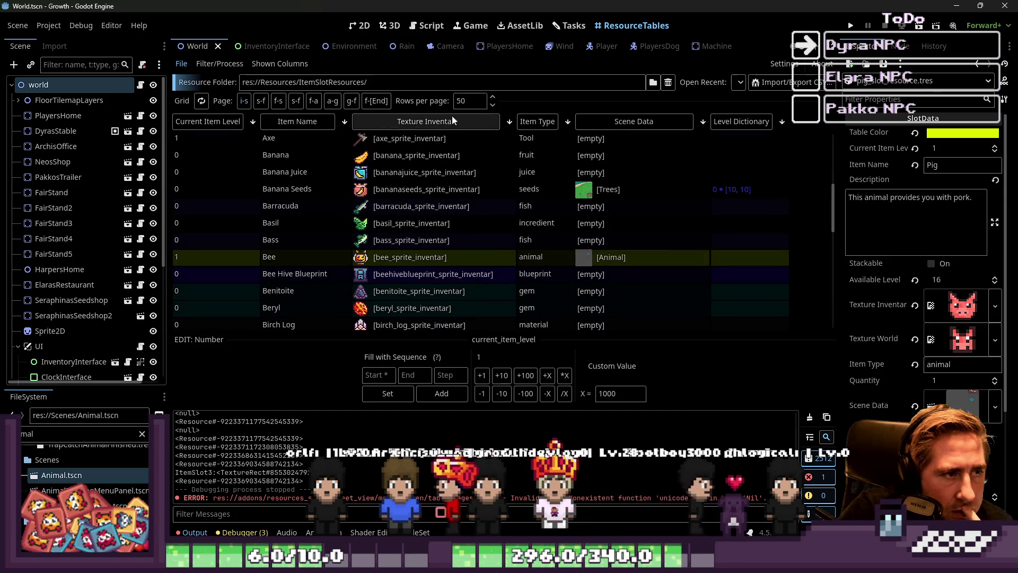
{"action": "left_click", "coordinate": [535, 121]}
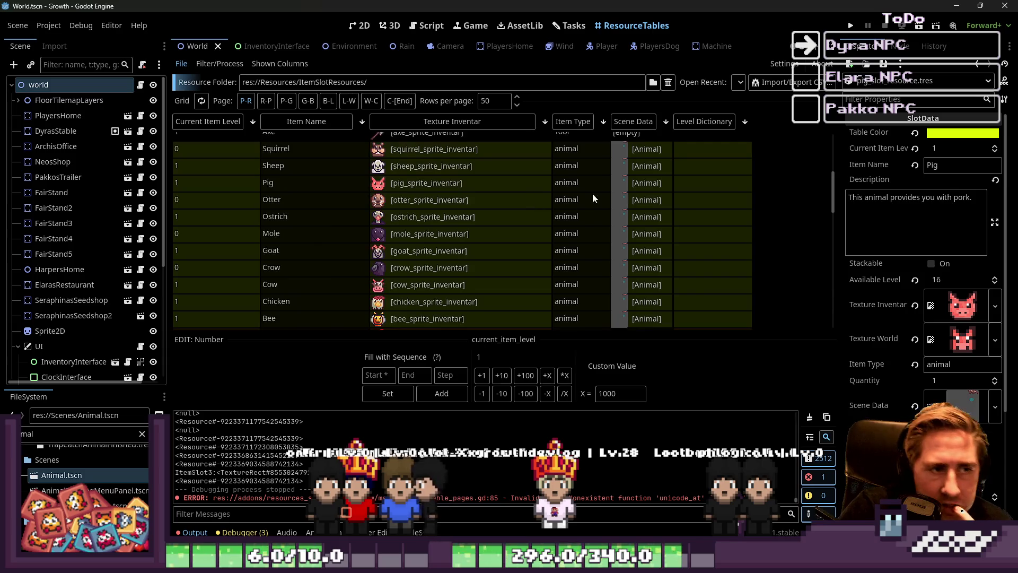
Step: Inspect the Level Dictionary values of Squirrel, Sheep, Pig, Ostrich and Goat
{"action": "left_click", "coordinate": [692, 198]}
{"action": "left_click", "coordinate": [689, 217]}
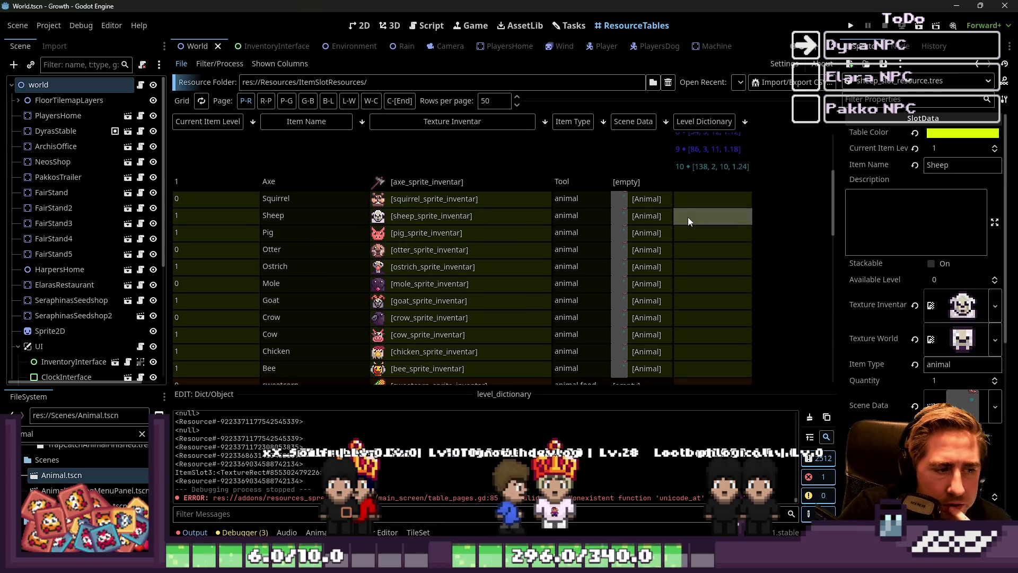
{"action": "scroll", "coordinate": [895, 277], "scroll_direction": "down", "scroll_amount": 4}
{"action": "scroll", "coordinate": [895, 274], "scroll_direction": "down", "scroll_amount": 3}
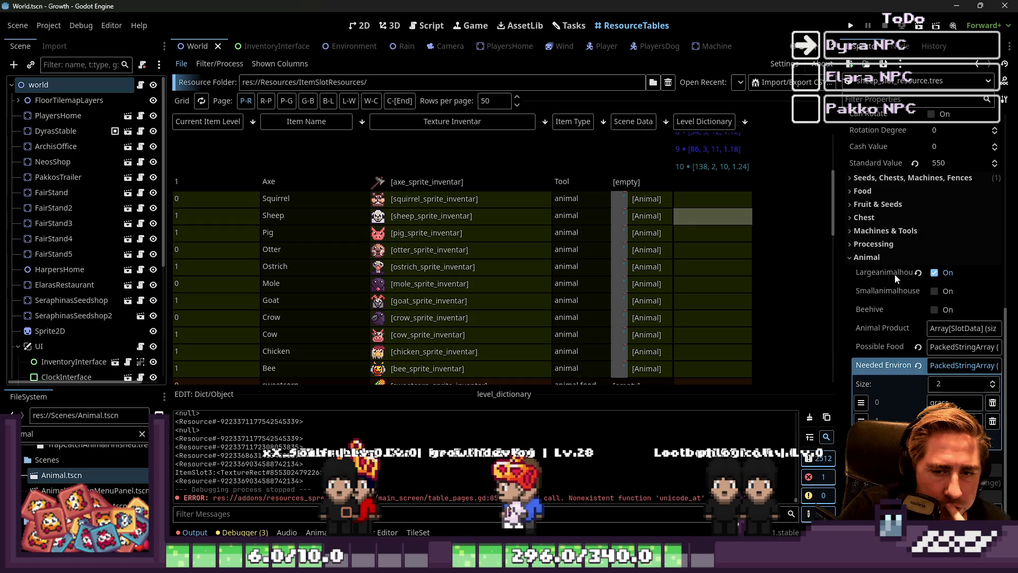
{"action": "scroll", "coordinate": [502, 299], "scroll_direction": "down", "scroll_amount": 5}
{"action": "scroll", "coordinate": [415, 333], "scroll_direction": "down", "scroll_amount": 2}
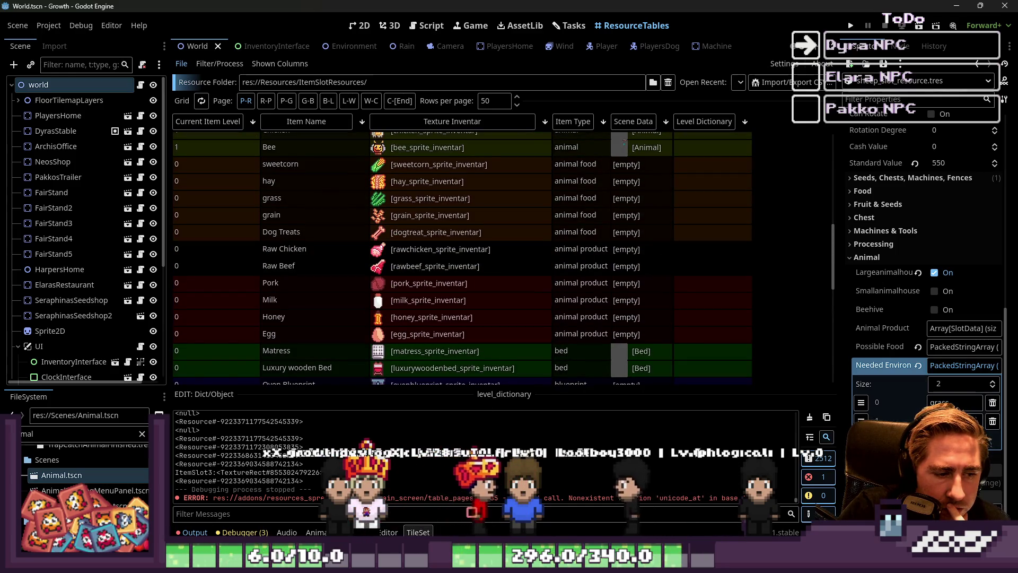
{"action": "scroll", "coordinate": [698, 194], "scroll_direction": "up", "scroll_amount": 6}
{"action": "left_click", "coordinate": [707, 205]}
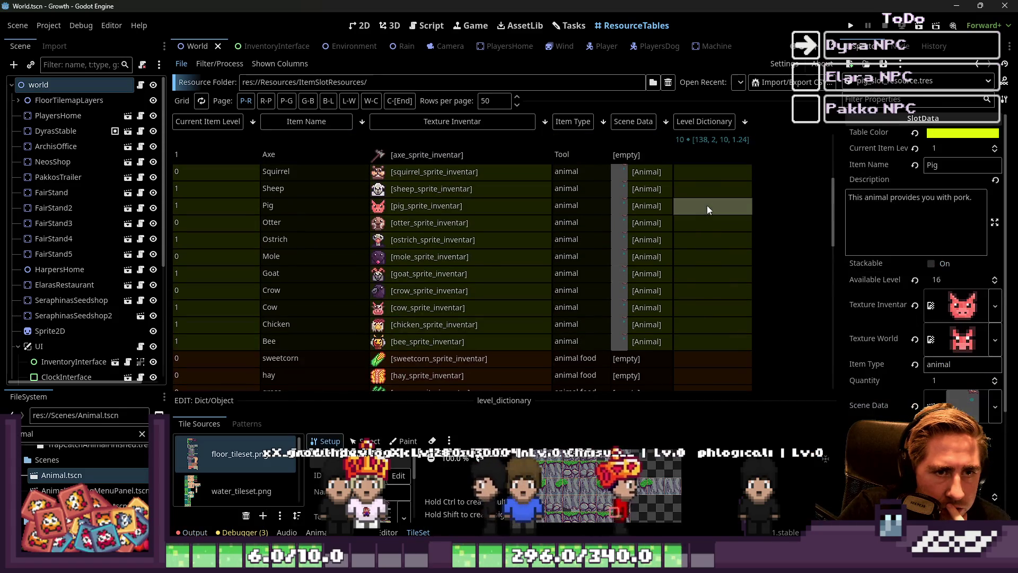
{"action": "left_click", "coordinate": [707, 173]}
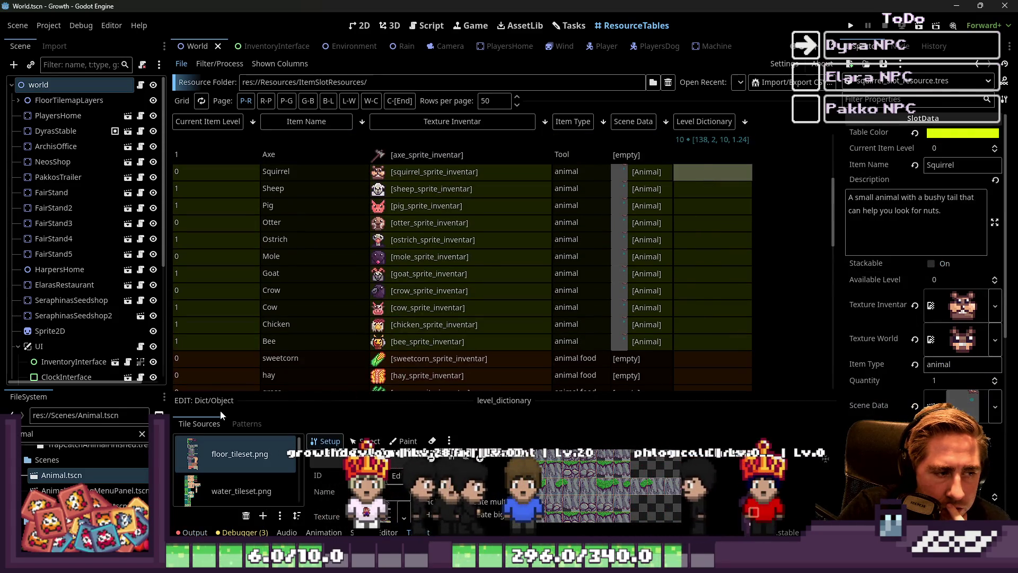
{"action": "left_click", "coordinate": [373, 241]}
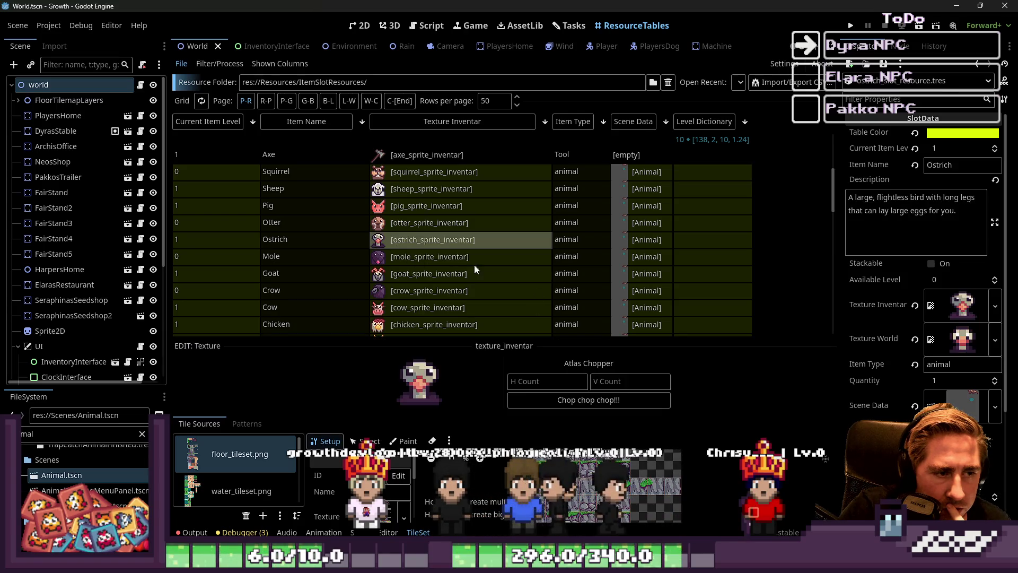
{"action": "left_click", "coordinate": [677, 238]}
{"action": "left_click", "coordinate": [690, 273]}
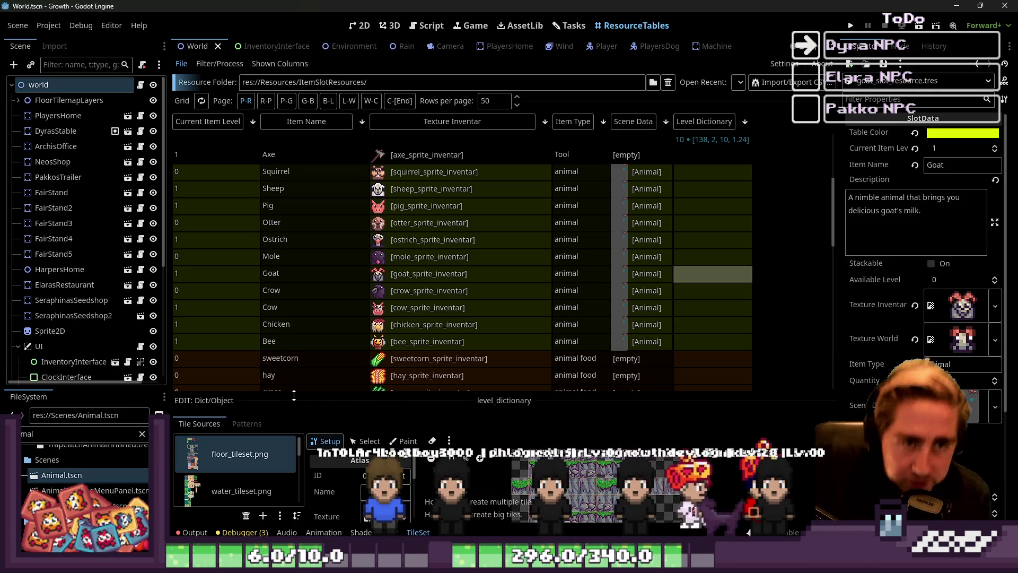
Step: Browse the Goat's Inspector, expanding and collapsing the Food and Fruit & Seeds groups
{"action": "scroll", "coordinate": [896, 334], "scroll_direction": "down", "scroll_amount": 3}
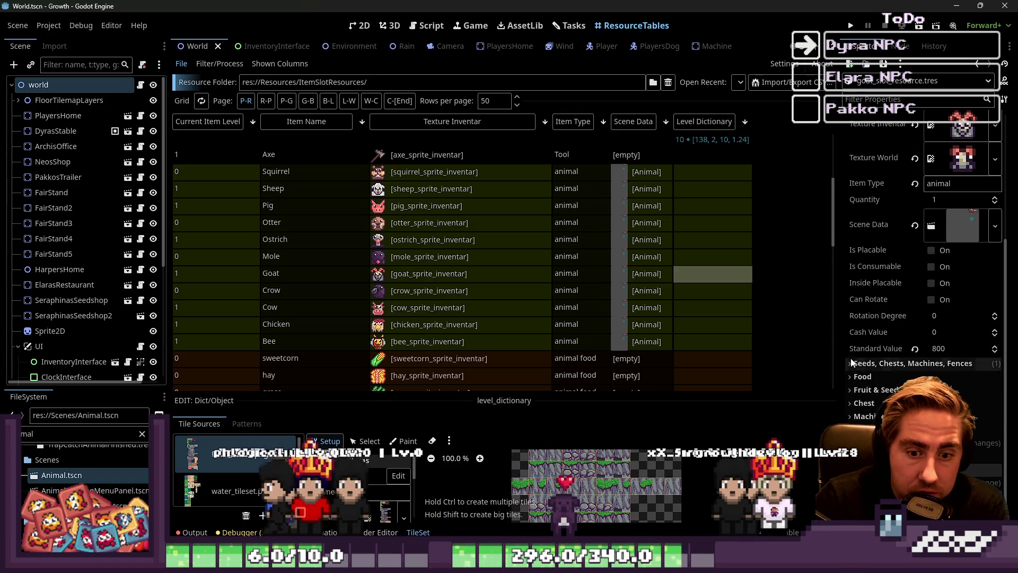
{"action": "scroll", "coordinate": [699, 256], "scroll_direction": "up", "scroll_amount": 2}
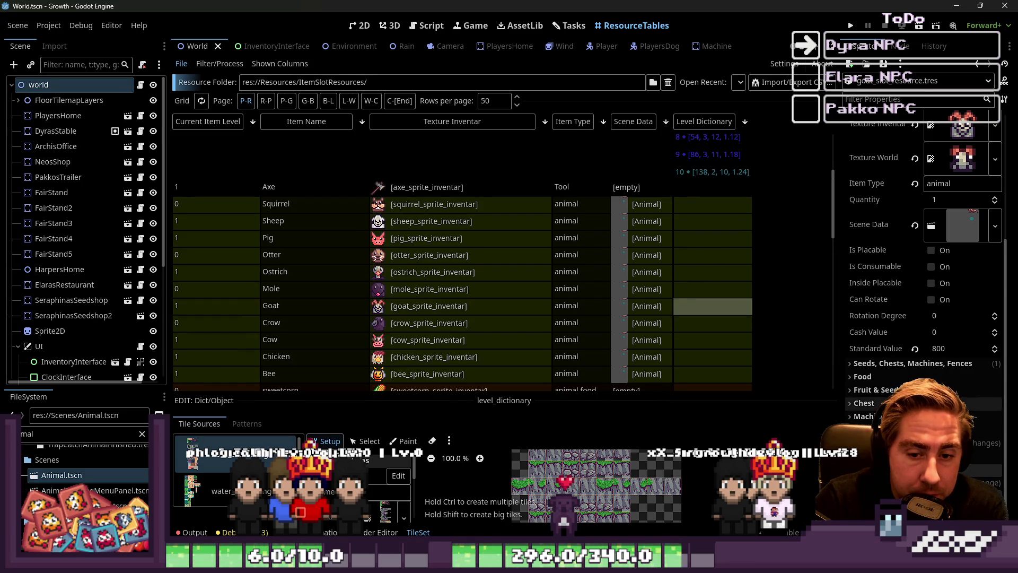
{"action": "scroll", "coordinate": [737, 313], "scroll_direction": "down", "scroll_amount": 2}
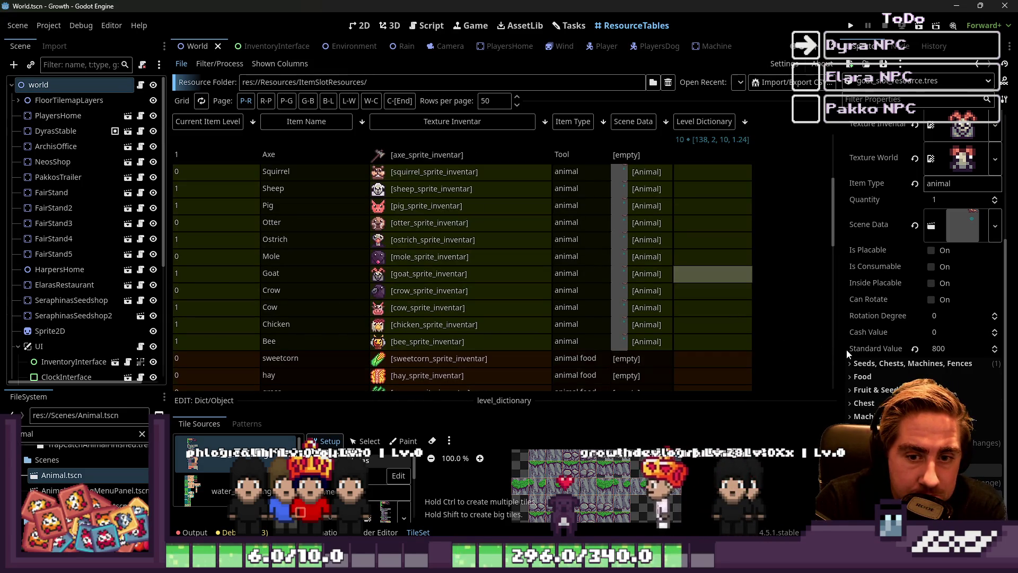
{"action": "left_click", "coordinate": [892, 374]}
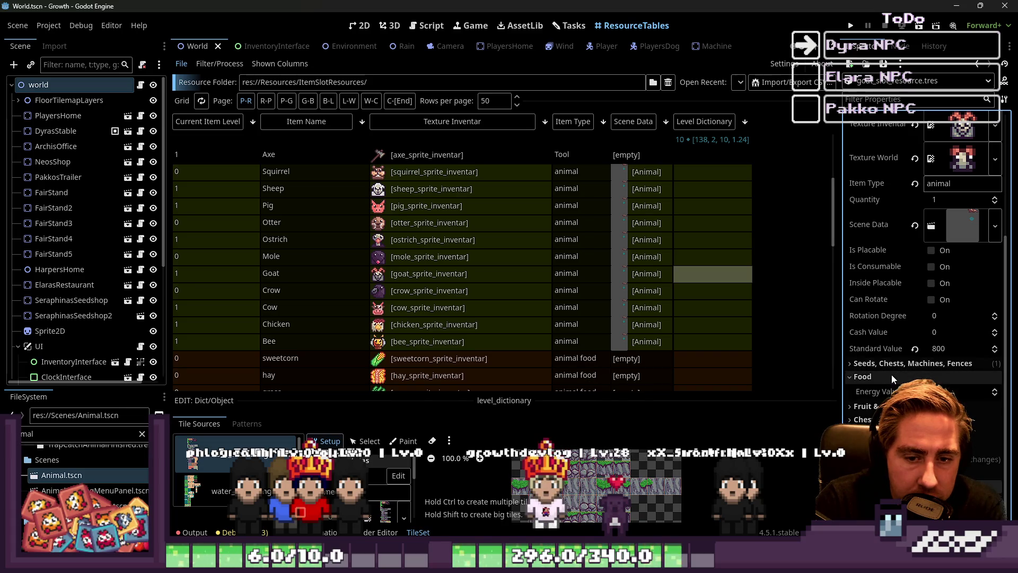
{"action": "left_click", "coordinate": [891, 375]}
{"action": "left_click", "coordinate": [891, 390]}
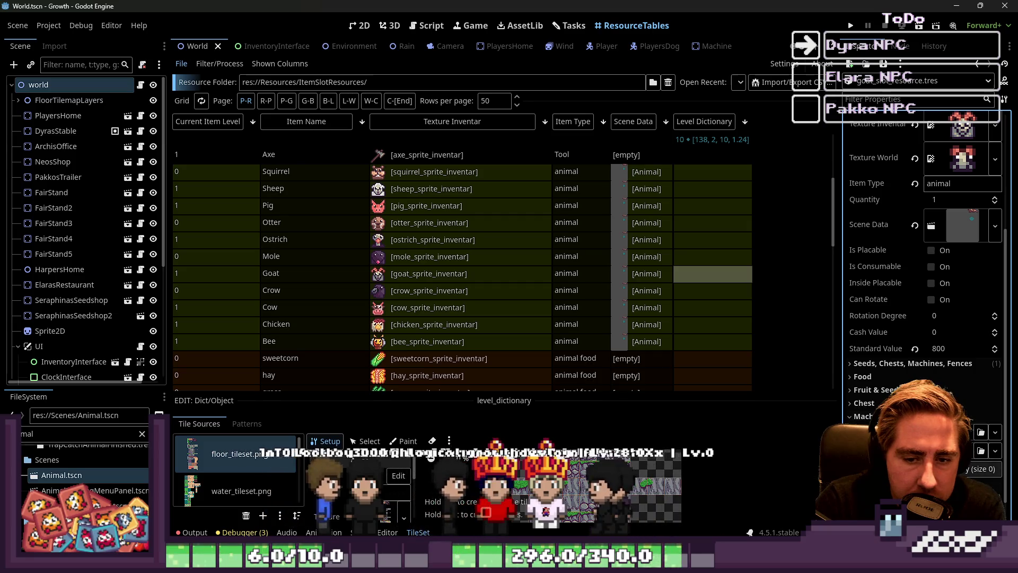
Step: Paste the copied value into the Goat's Level Dictionary property
{"action": "scroll", "coordinate": [870, 339], "scroll_direction": "down", "scroll_amount": 4}
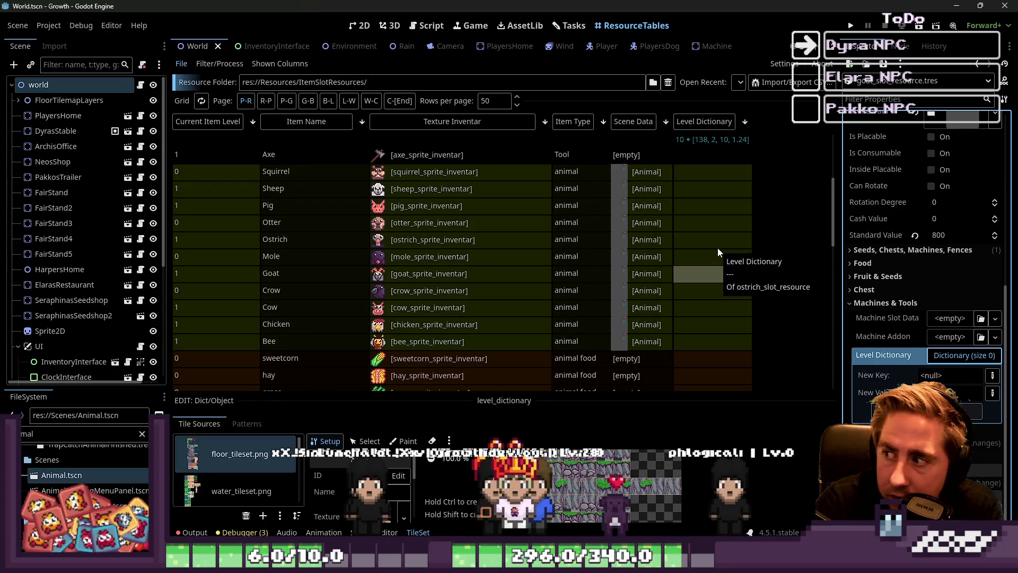
{"action": "right_click", "coordinate": [874, 365]}
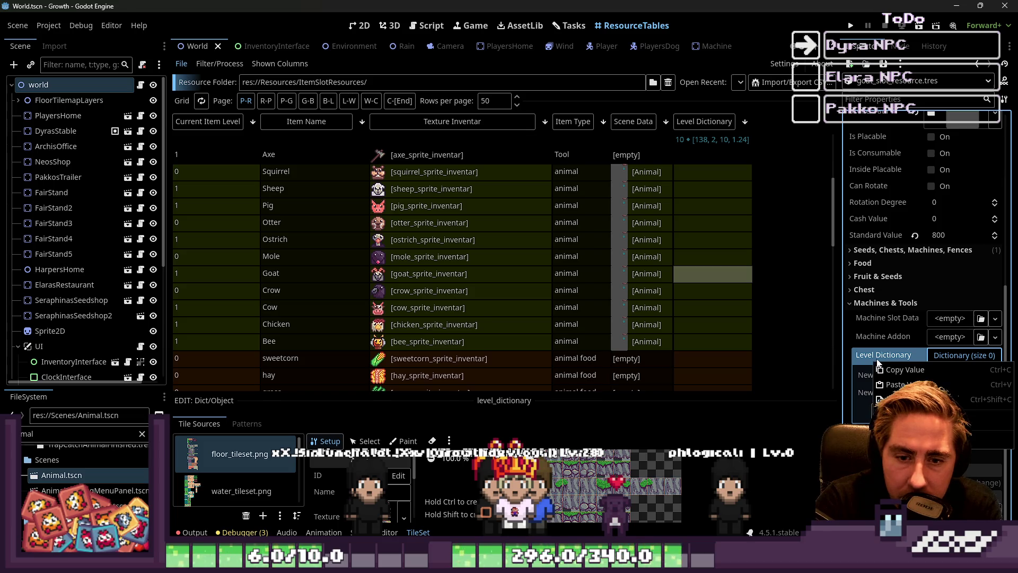
{"action": "left_click", "coordinate": [894, 383]}
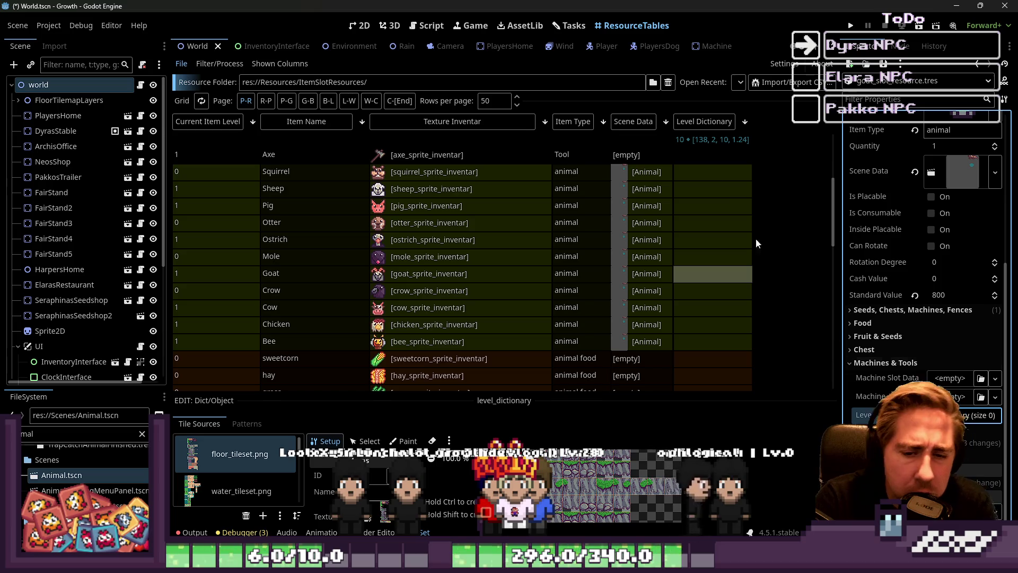
{"action": "left_click", "coordinate": [427, 25]}
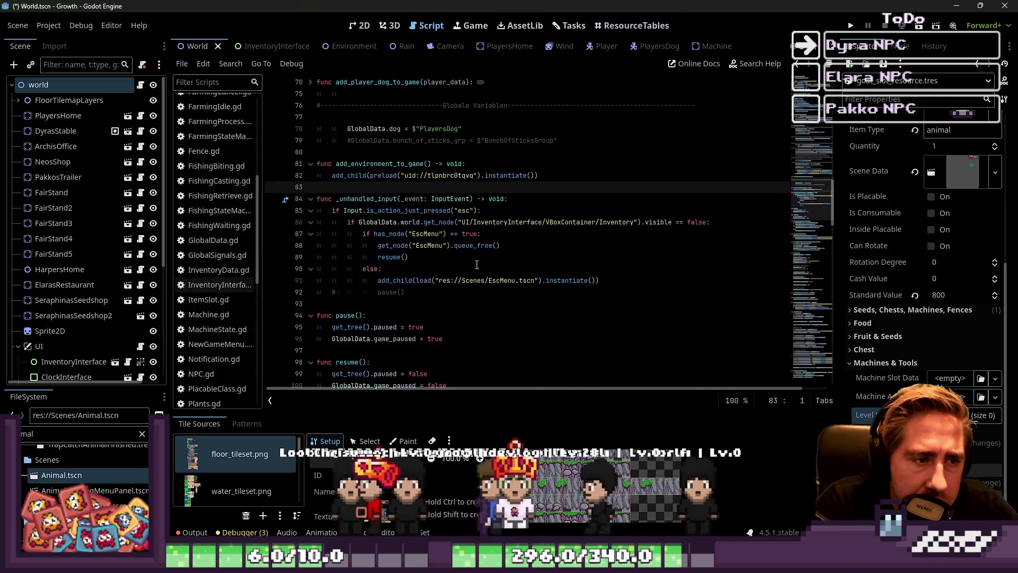
Step: Open TrainingMenuInterface.gd and select its level_training_needed_resources dictionary
{"action": "scroll", "coordinate": [480, 263], "scroll_direction": "up", "scroll_amount": 15}
{"action": "scroll", "coordinate": [202, 163], "scroll_direction": "up", "scroll_amount": 5}
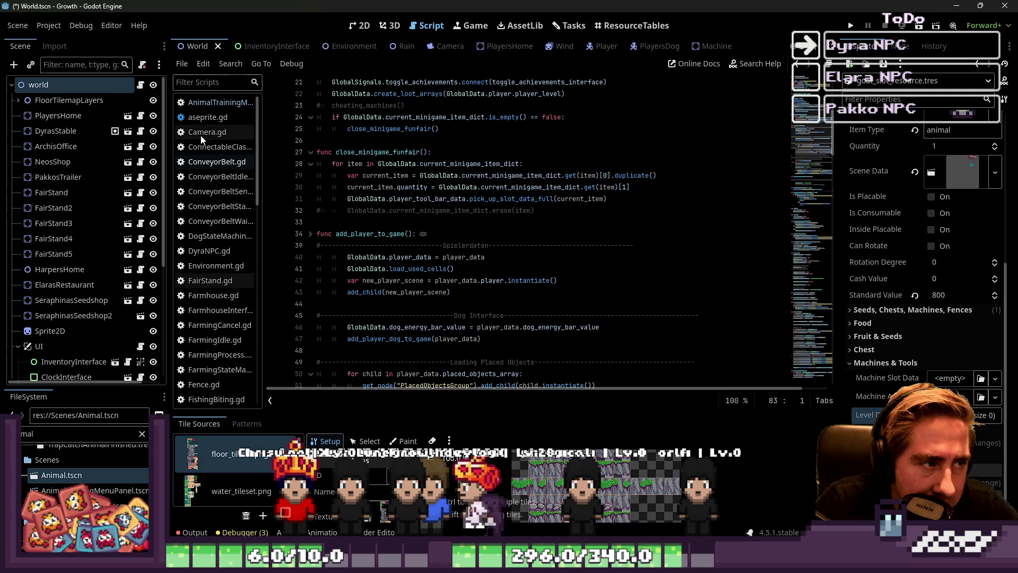
{"action": "scroll", "coordinate": [390, 183], "scroll_direction": "up", "scroll_amount": 7}
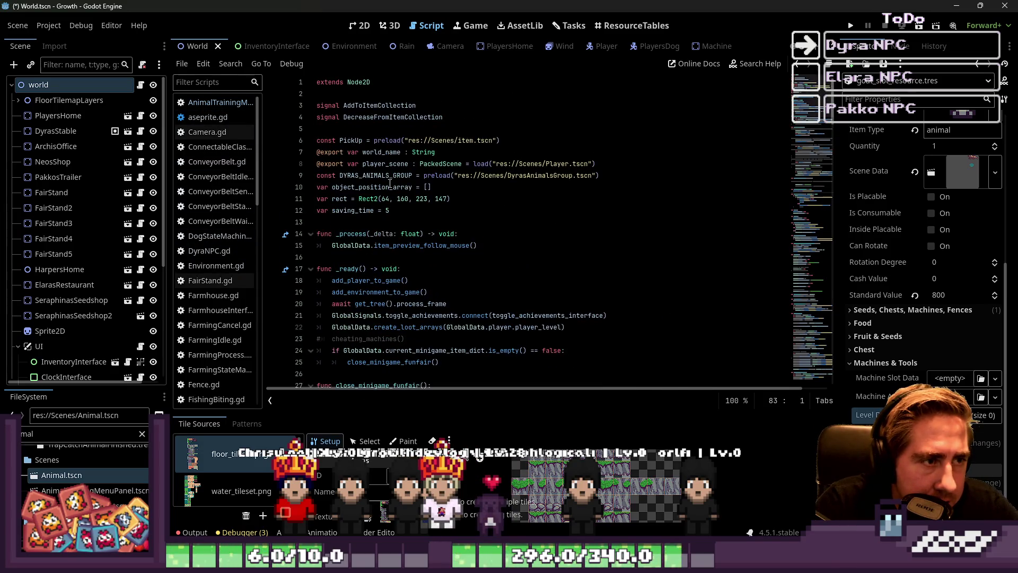
{"action": "scroll", "coordinate": [209, 221], "scroll_direction": "down", "scroll_amount": 10}
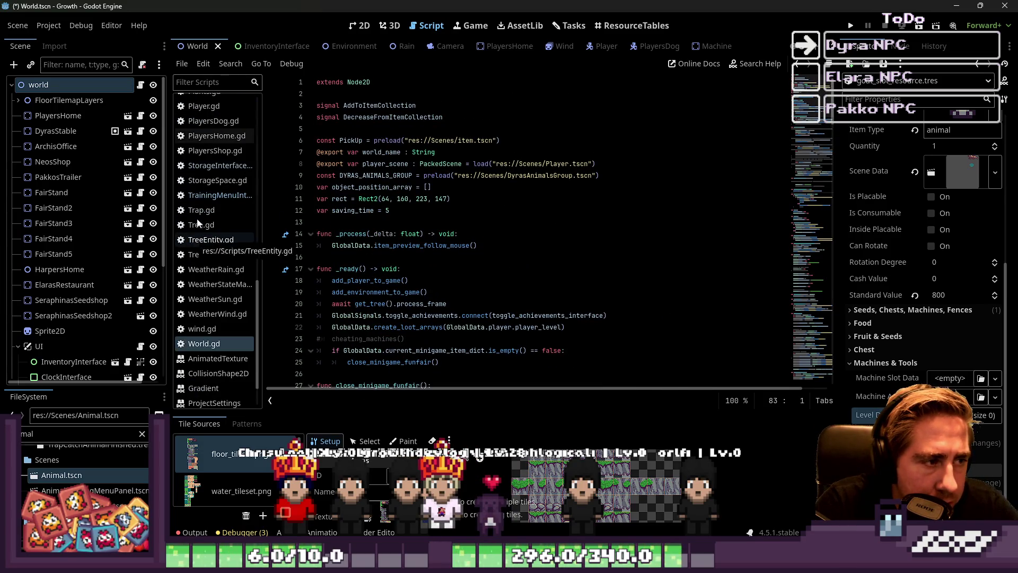
{"action": "left_click", "coordinate": [215, 195]}
{"action": "mouse_move", "coordinate": [474, 281]}
{"action": "left_mouse_down"}
{"action": "mouse_move", "coordinate": [467, 239]}
{"action": "mouse_move", "coordinate": [424, 167]}
{"action": "mouse_move", "coordinate": [607, 153]}
{"action": "left_mouse_up"}
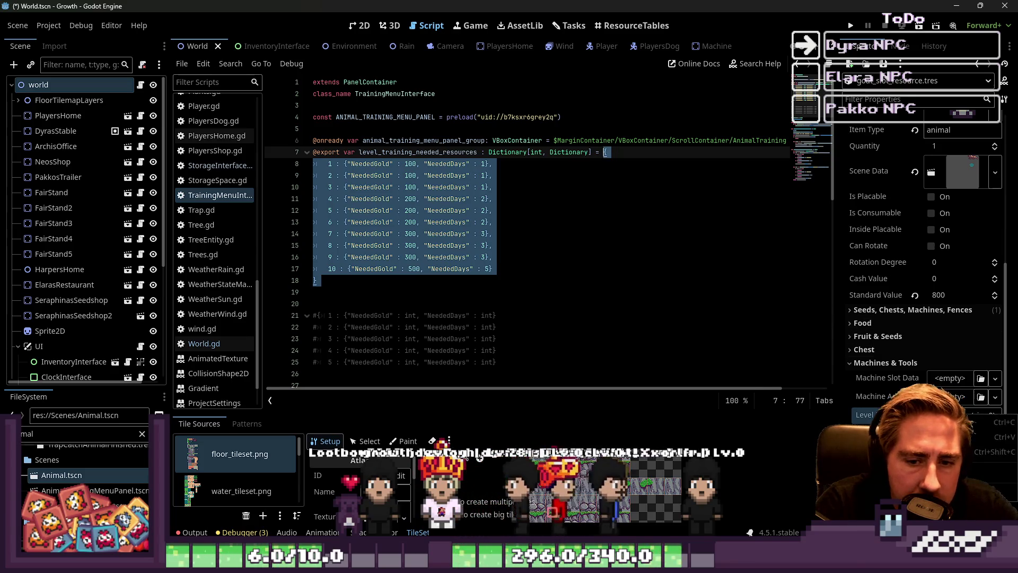
Step: Paste the value into the Level Dictionary property
{"action": "right_click", "coordinate": [880, 415]}
{"action": "left_click", "coordinate": [997, 436]}
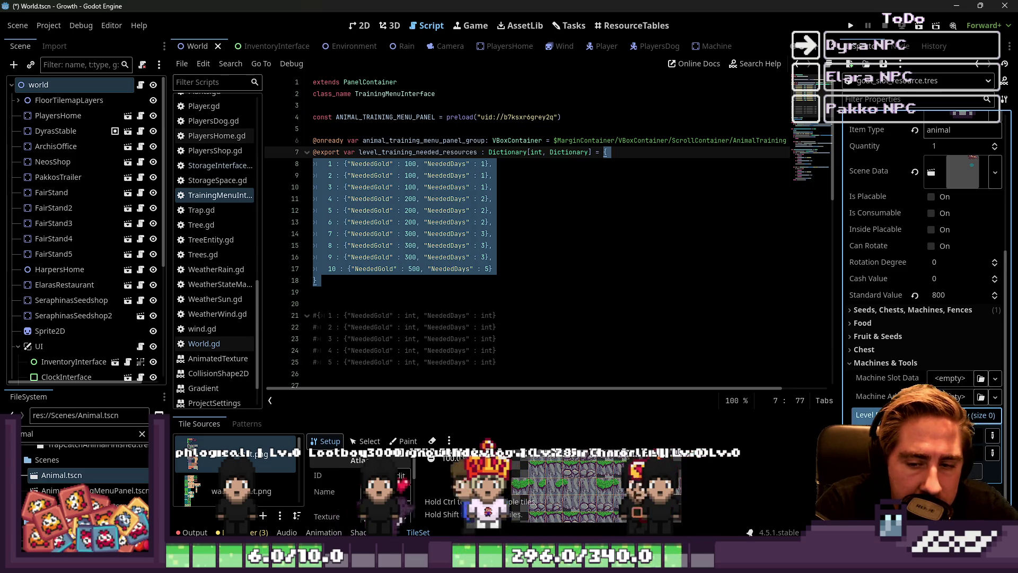
{"action": "left_click", "coordinate": [496, 328]}
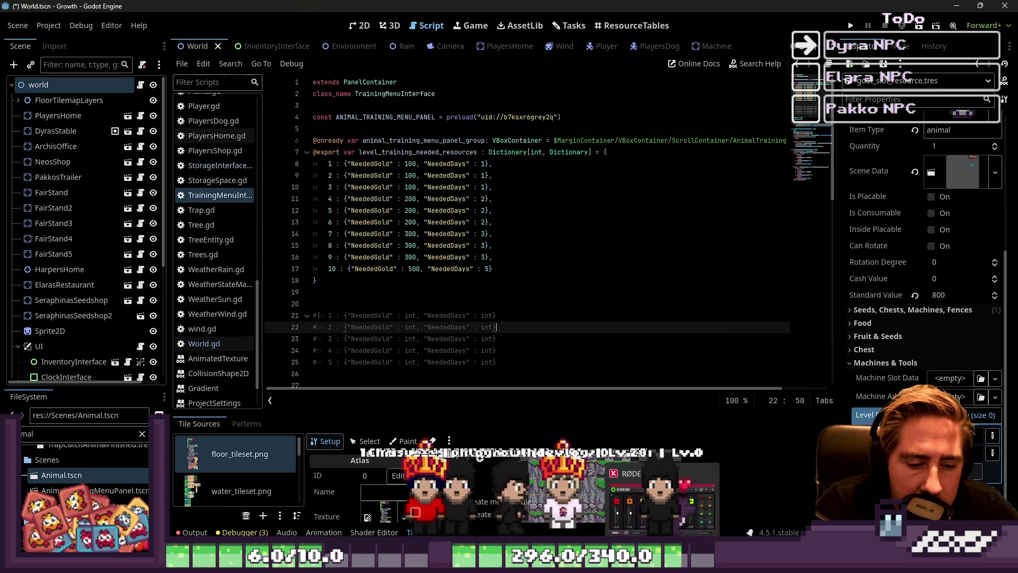
Step: Select the level 1–10 dictionary entries, then clear the FileSystem filter
{"action": "key", "text": "Up"}
{"action": "key", "text": "Up"}
{"action": "key", "text": "Up"}
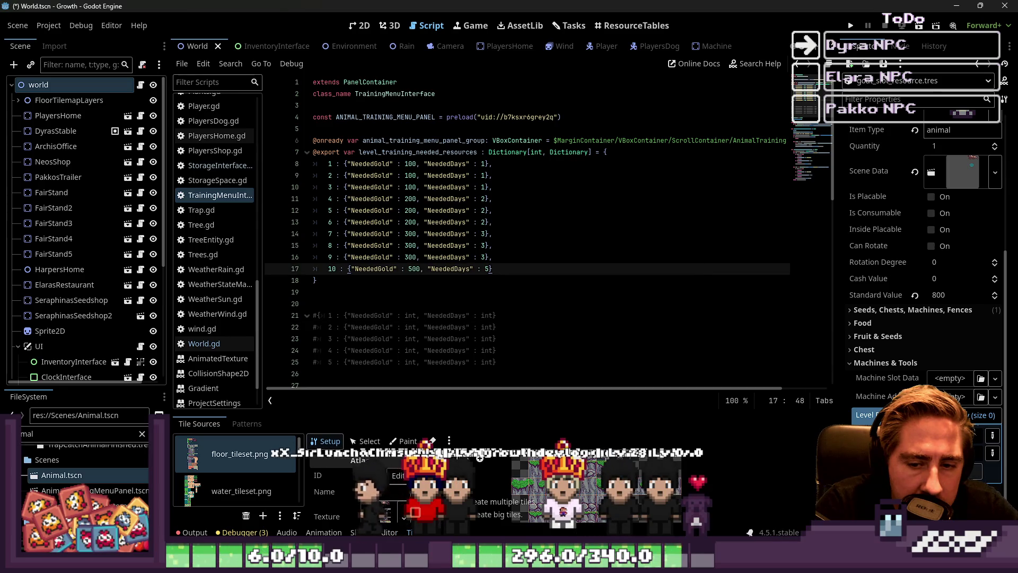
{"action": "left_click", "coordinate": [366, 284]}
{"action": "mouse_move", "coordinate": [366, 284]}
{"action": "left_mouse_down"}
{"action": "mouse_move", "coordinate": [402, 188]}
{"action": "mouse_move", "coordinate": [424, 164]}
{"action": "mouse_move", "coordinate": [371, 168]}
{"action": "mouse_move", "coordinate": [608, 158]}
{"action": "left_mouse_up"}
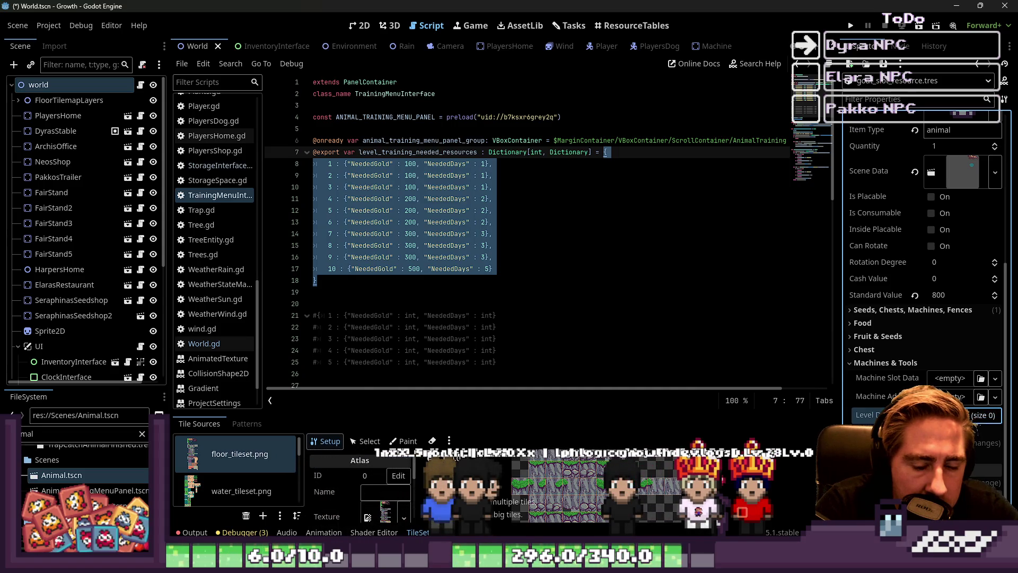
{"action": "left_click", "coordinate": [604, 215]}
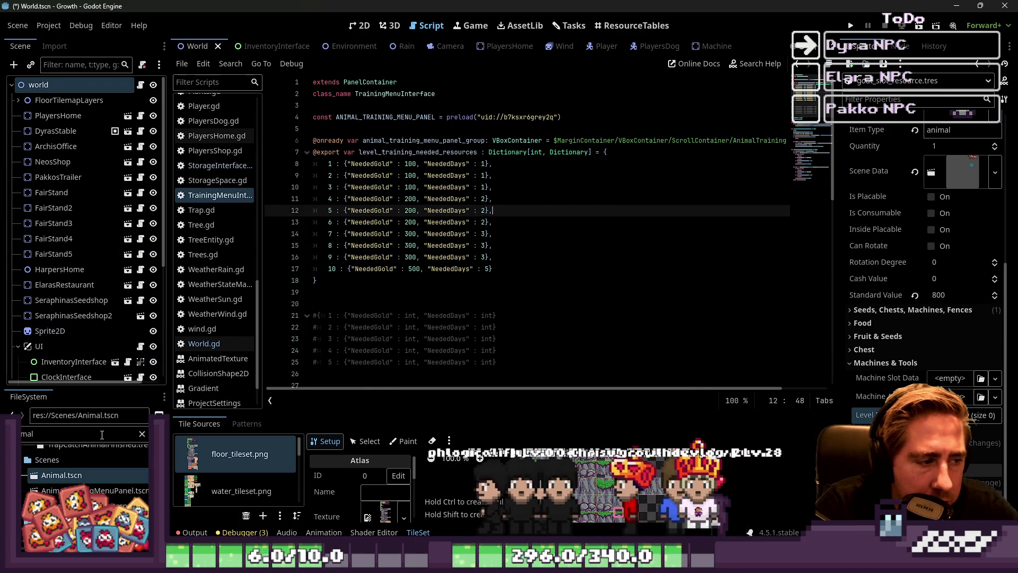
{"action": "key", "text": "ctrl+a"}
{"action": "key", "text": "BackSpace"}
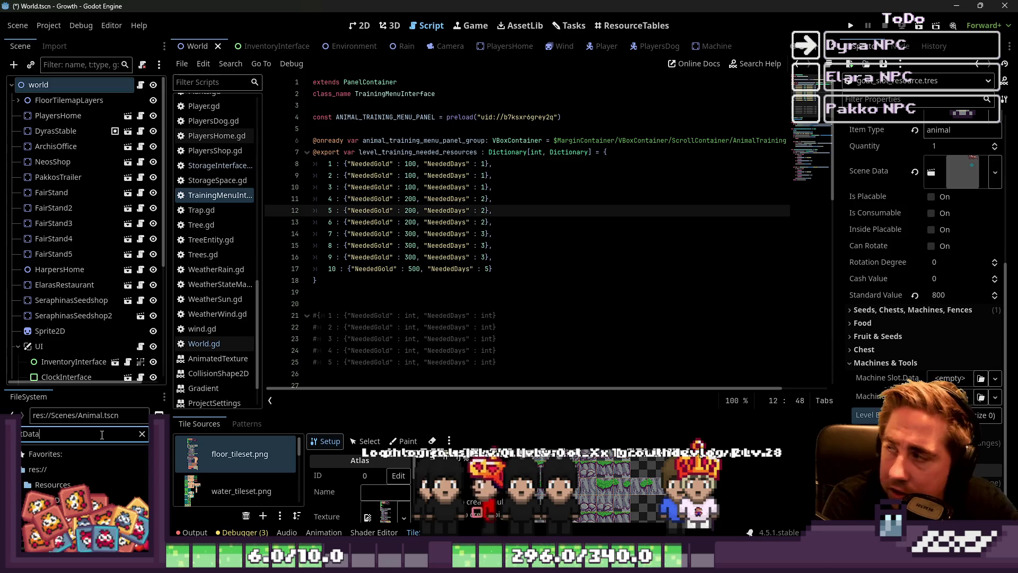
Step: Review level_dictionary on line 52 of SlotData.gd, then go back to TrainingMenuInterface.gd and the Tasks board
{"action": "double_click", "coordinate": [55, 500]}
{"action": "scroll", "coordinate": [465, 236], "scroll_direction": "down", "scroll_amount": 15}
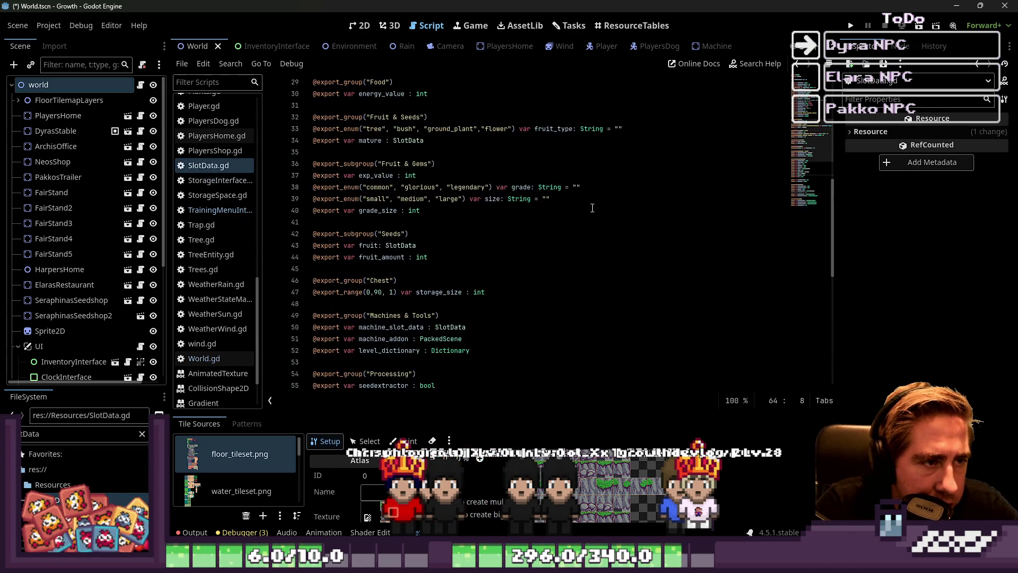
{"action": "scroll", "coordinate": [465, 235], "scroll_direction": "down", "scroll_amount": 4}
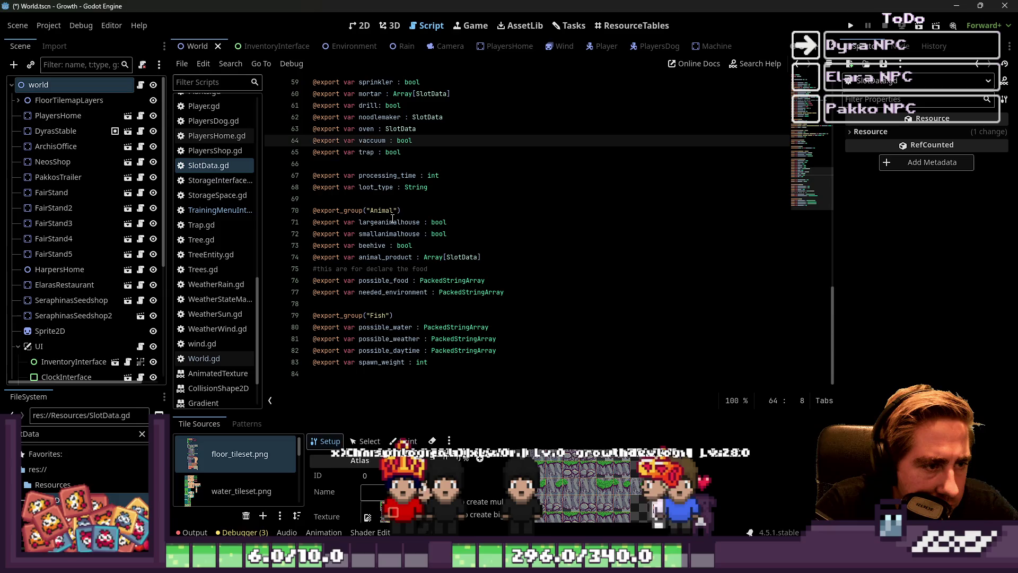
{"action": "scroll", "coordinate": [397, 212], "scroll_direction": "up", "scroll_amount": 8}
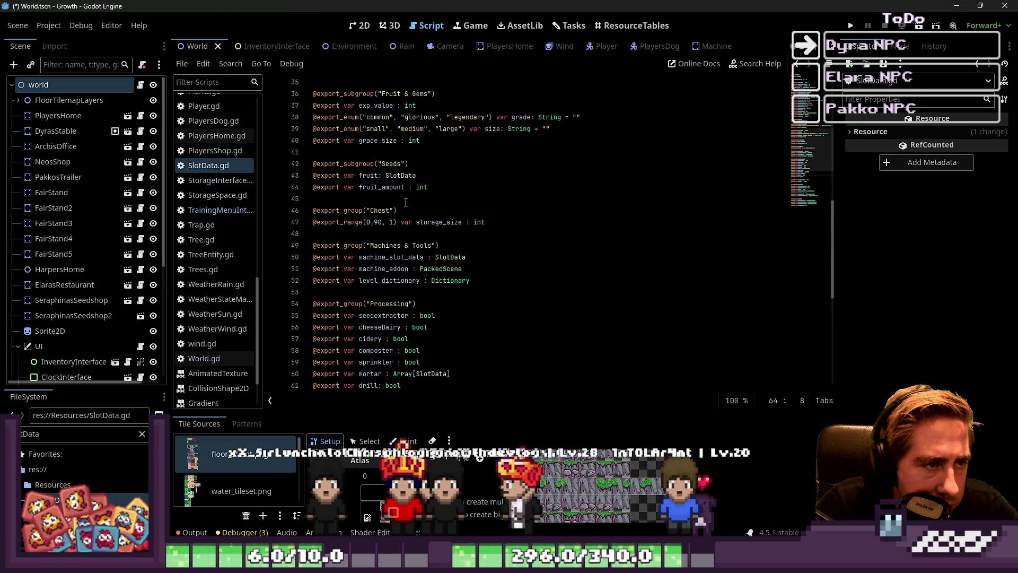
{"action": "scroll", "coordinate": [405, 202], "scroll_direction": "down", "scroll_amount": 1}
{"action": "left_click", "coordinate": [413, 245]}
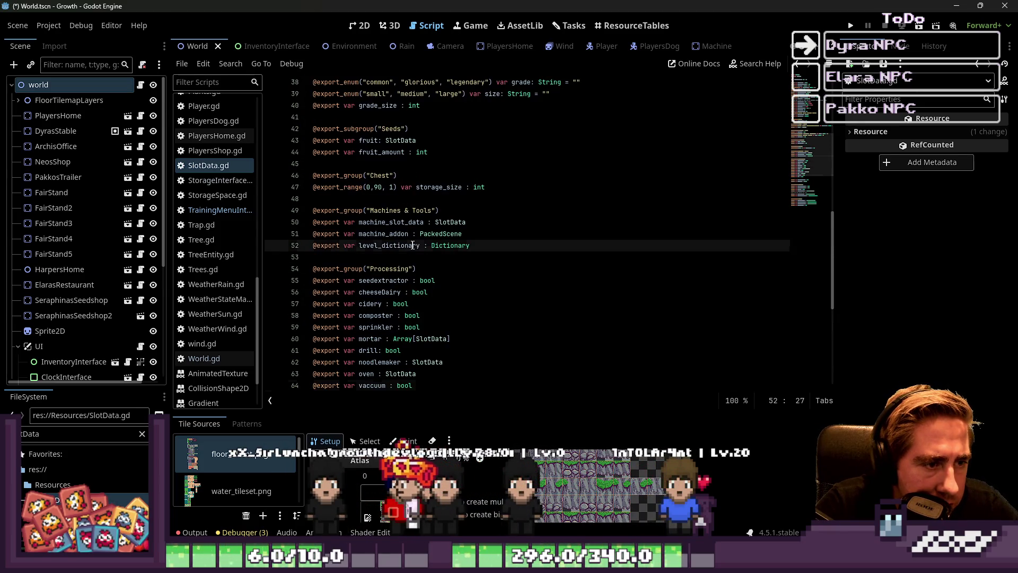
{"action": "left_click", "coordinate": [501, 250]}
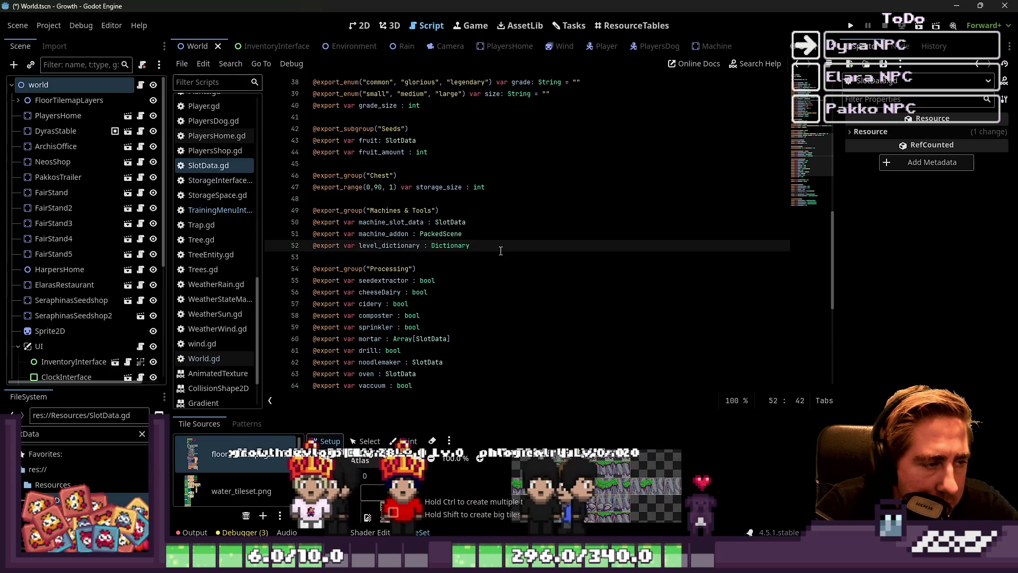
{"action": "left_click", "coordinate": [203, 211]}
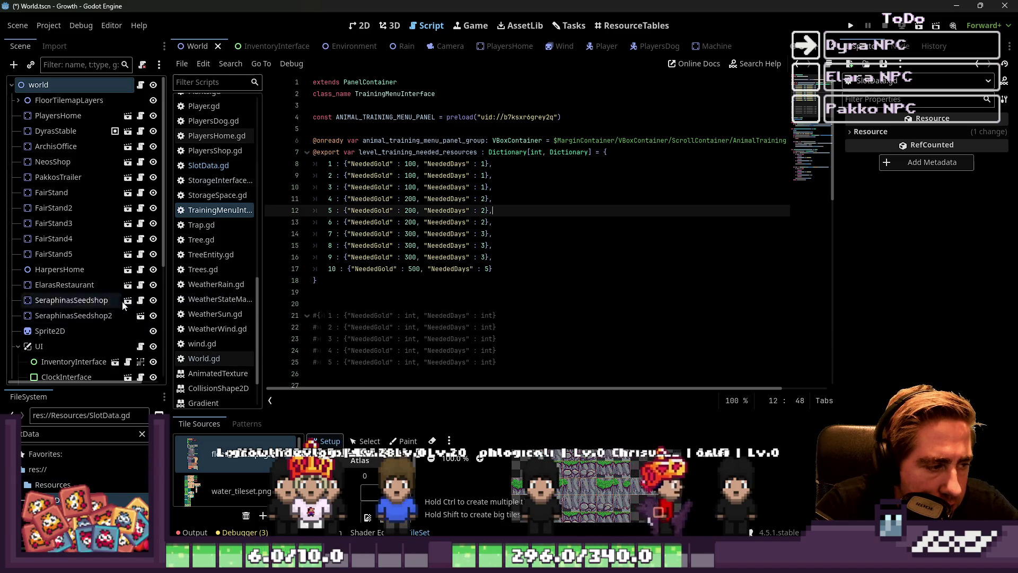
{"action": "left_click", "coordinate": [574, 30]}
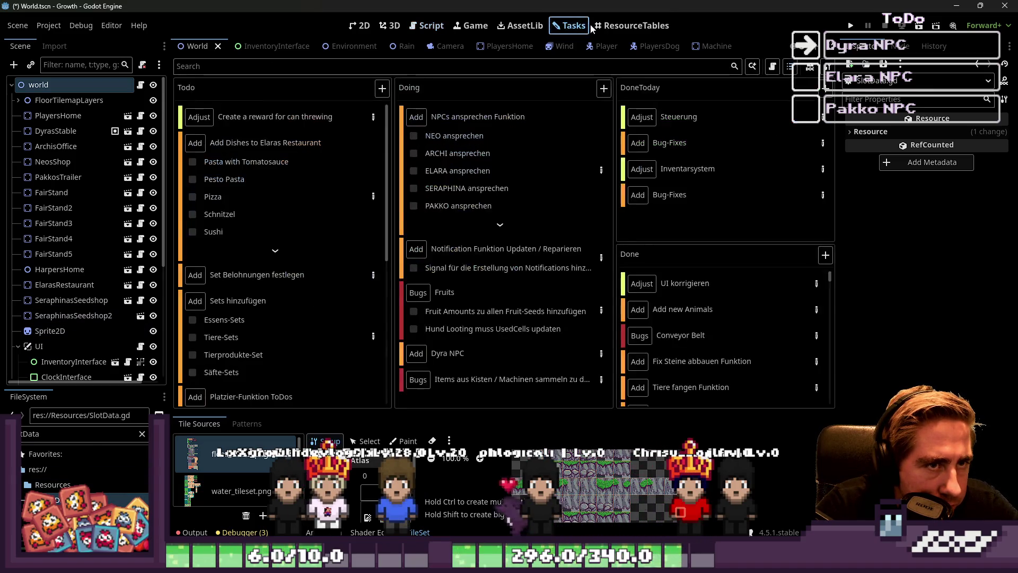
Step: Back in ResourceTables, re-sort the items by Item Type and select the Squirrel item
{"action": "left_click", "coordinate": [633, 26]}
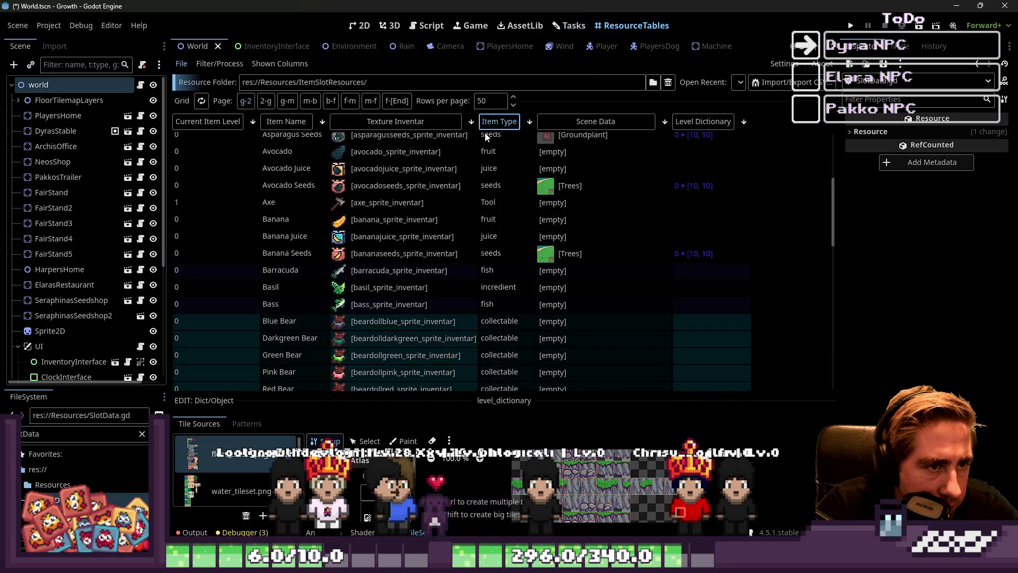
{"action": "left_click", "coordinate": [485, 122]}
{"action": "scroll", "coordinate": [512, 139], "scroll_direction": "up", "scroll_amount": 10}
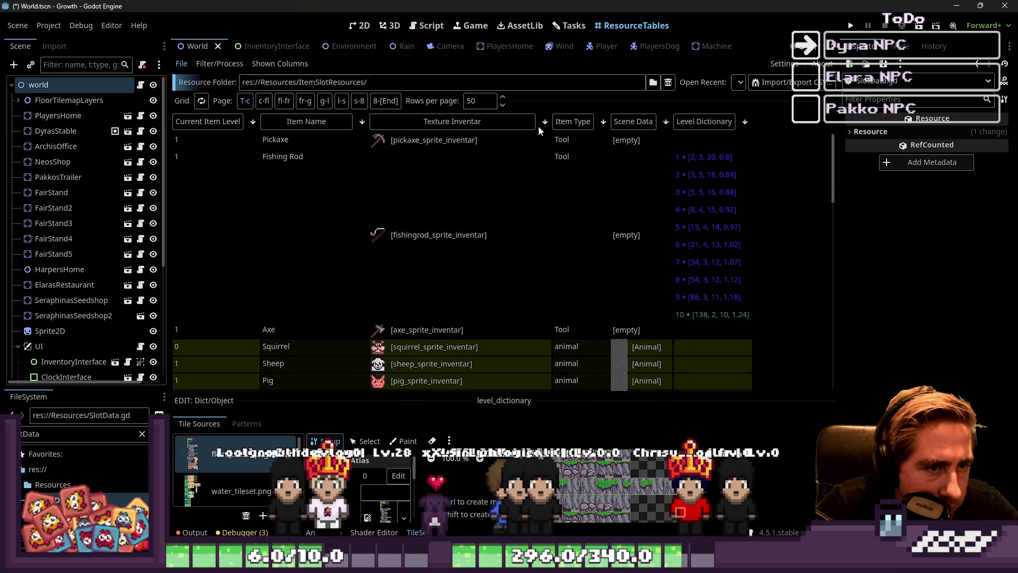
{"action": "scroll", "coordinate": [566, 215], "scroll_direction": "down", "scroll_amount": 10}
{"action": "scroll", "coordinate": [539, 211], "scroll_direction": "up", "scroll_amount": 5}
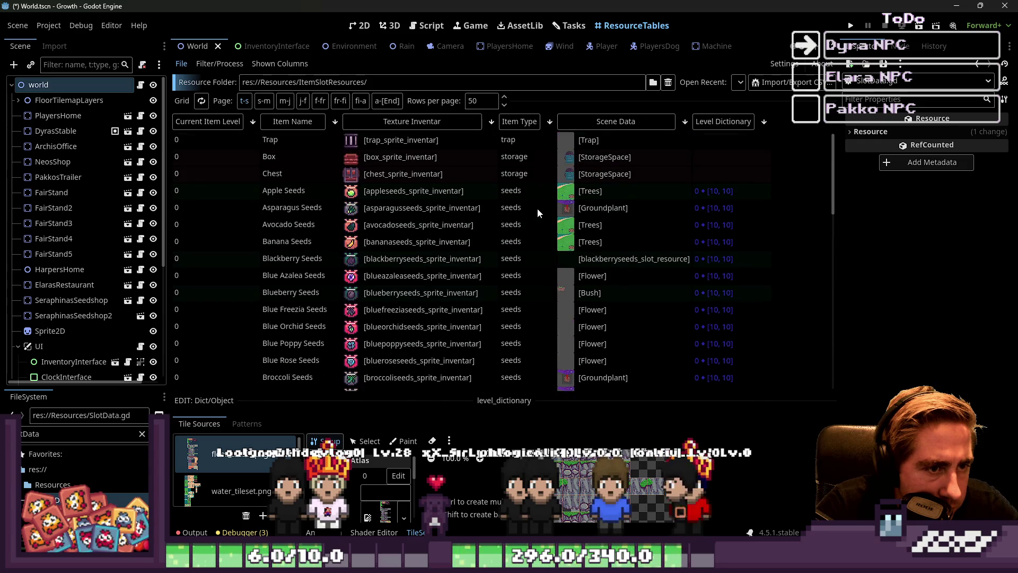
{"action": "scroll", "coordinate": [536, 208], "scroll_direction": "down", "scroll_amount": 15}
{"action": "left_click", "coordinate": [519, 123]}
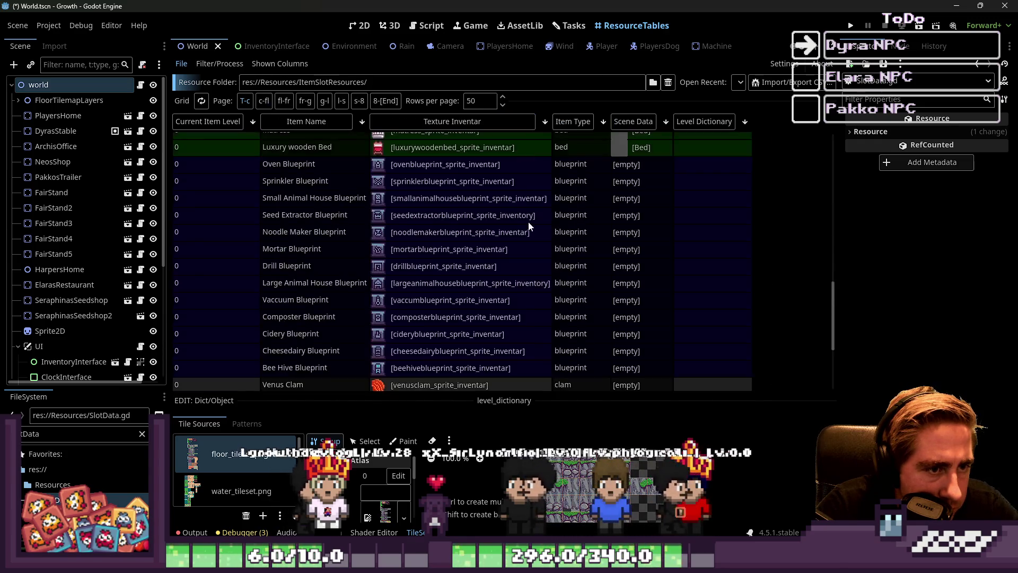
{"action": "scroll", "coordinate": [558, 227], "scroll_direction": "up", "scroll_amount": 10}
{"action": "left_click", "coordinate": [581, 308]}
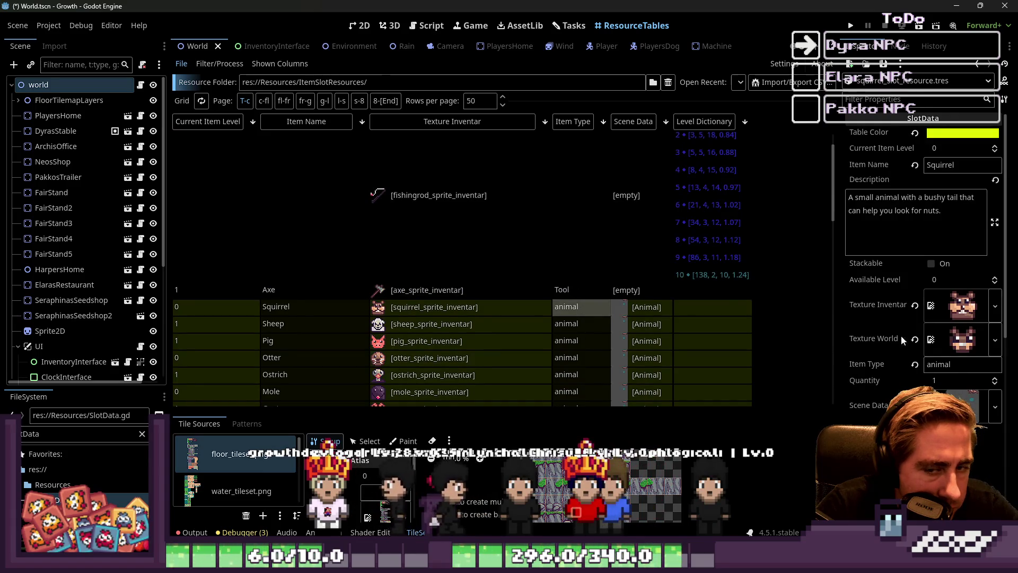
Step: Widen the Inspector and expand, then collapse, the Animal Product list
{"action": "scroll", "coordinate": [911, 339], "scroll_direction": "down", "scroll_amount": 10}
{"action": "scroll", "coordinate": [939, 320], "scroll_direction": "up", "scroll_amount": 3}
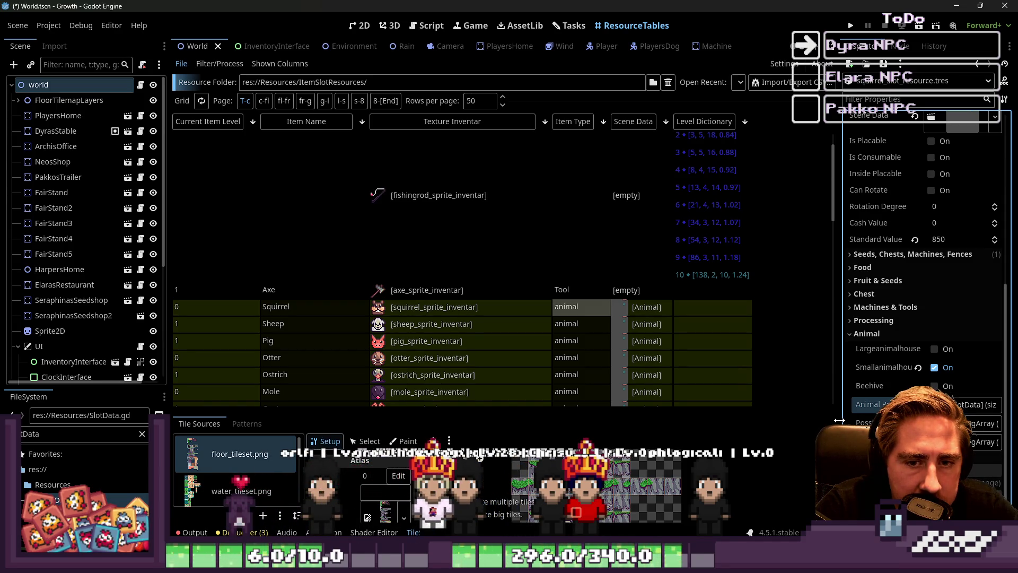
{"action": "left_click_drag", "start_coordinate": [841, 421], "coordinate": [686, 412]}
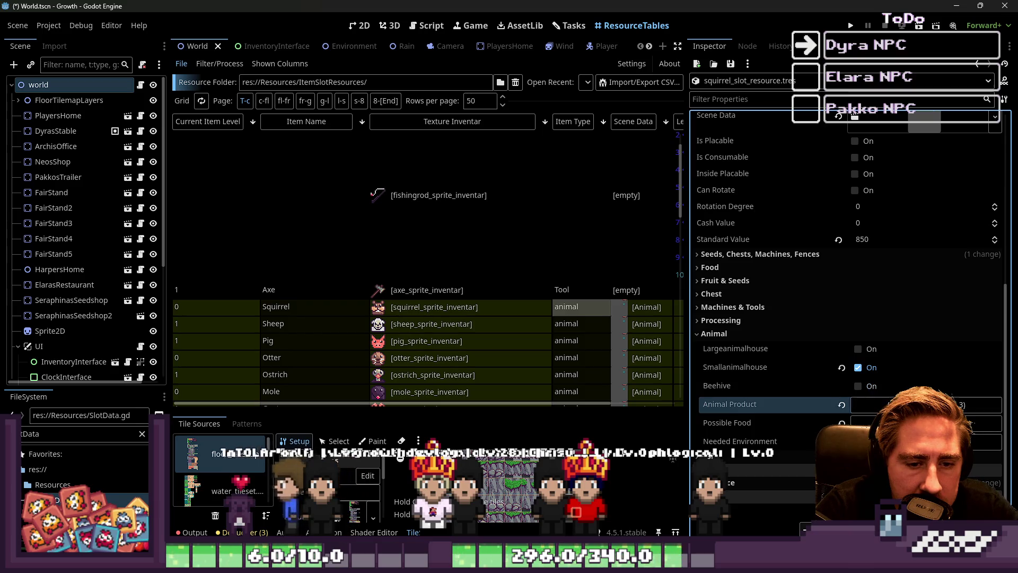
{"action": "left_click", "coordinate": [901, 404]}
{"action": "left_click", "coordinate": [895, 404]}
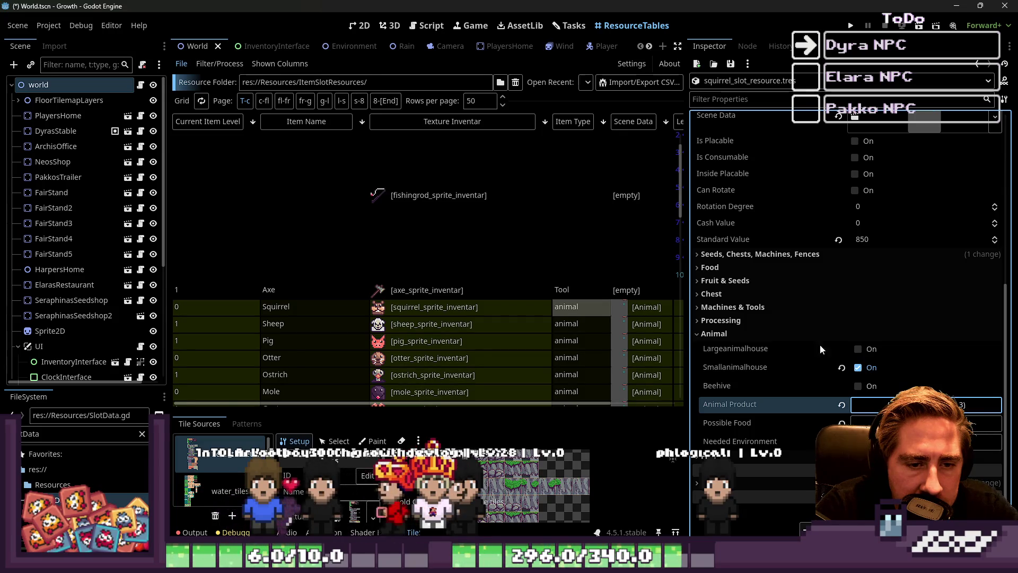
{"action": "left_click", "coordinate": [865, 404]}
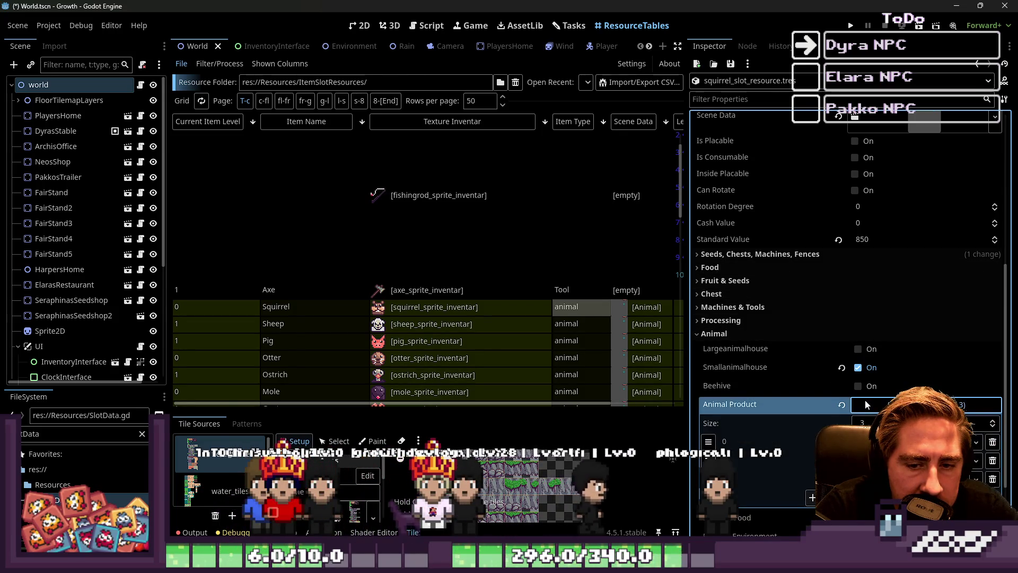
{"action": "left_click", "coordinate": [865, 403]}
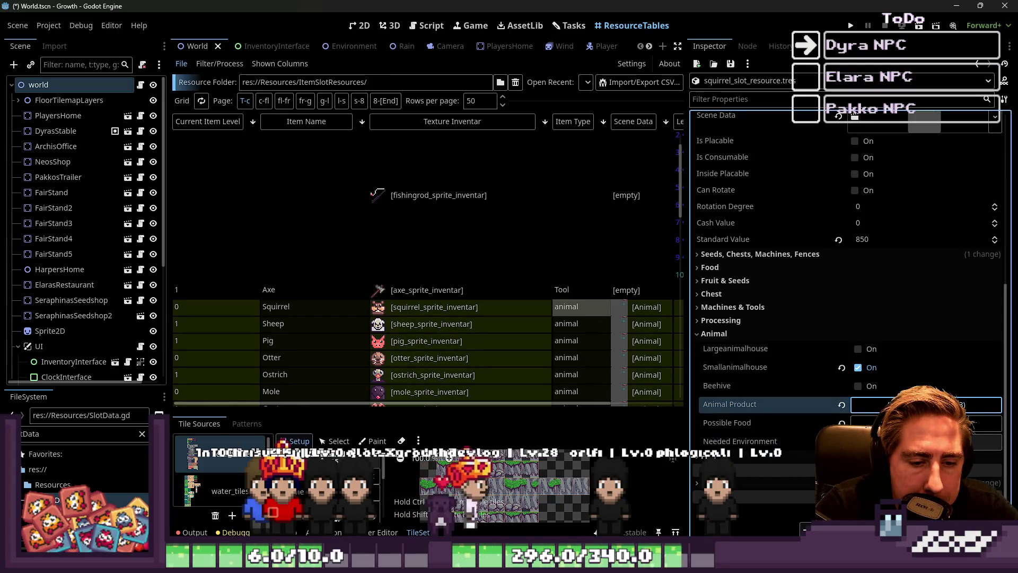
Step: Expand Machines & Tools and open the Squirrel's empty Level Dictionary (size 0) editor
{"action": "left_click", "coordinate": [749, 308]}
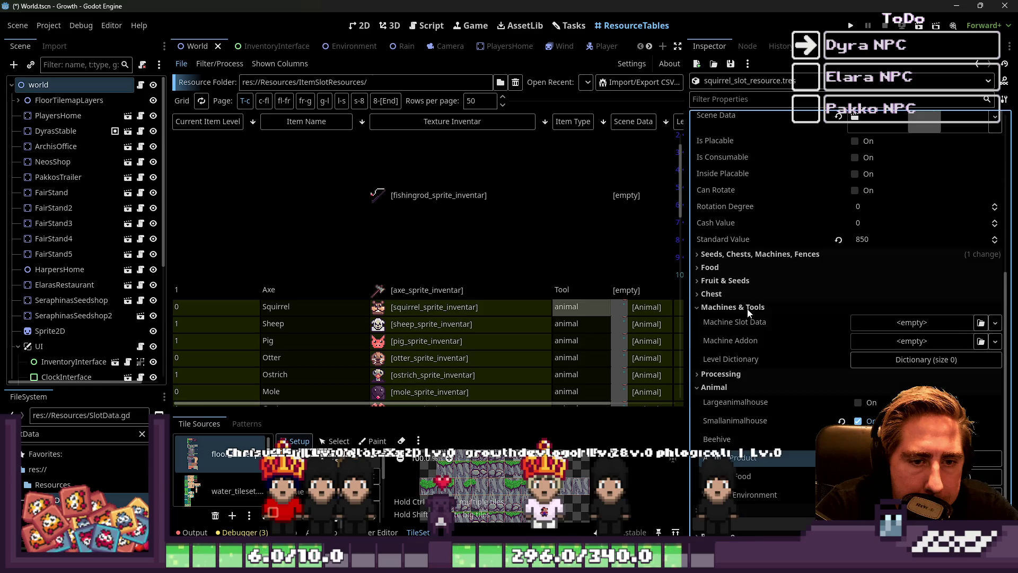
{"action": "left_click", "coordinate": [863, 361]}
{"action": "right_click", "coordinate": [791, 358]}
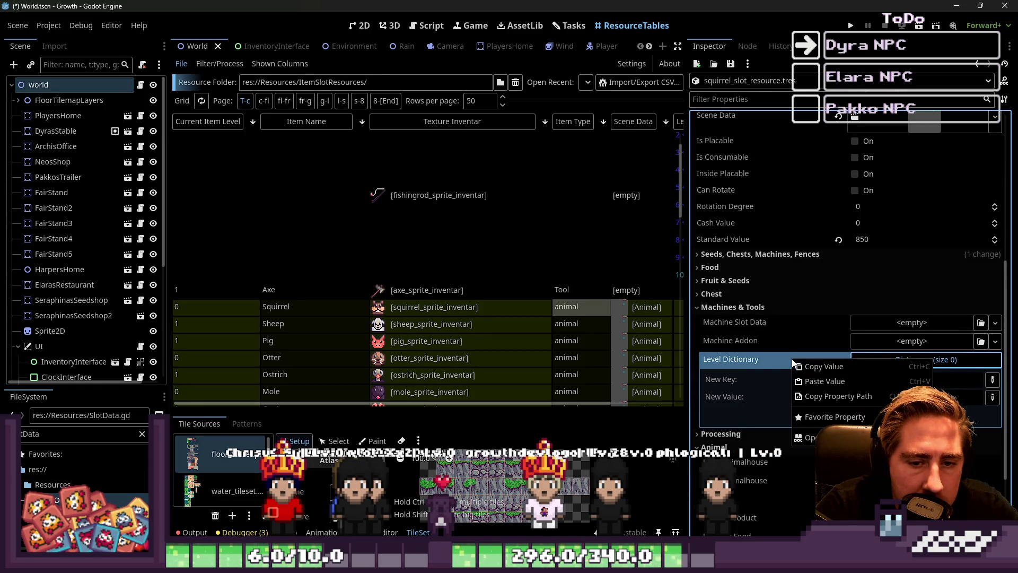
{"action": "left_click", "coordinate": [816, 368]}
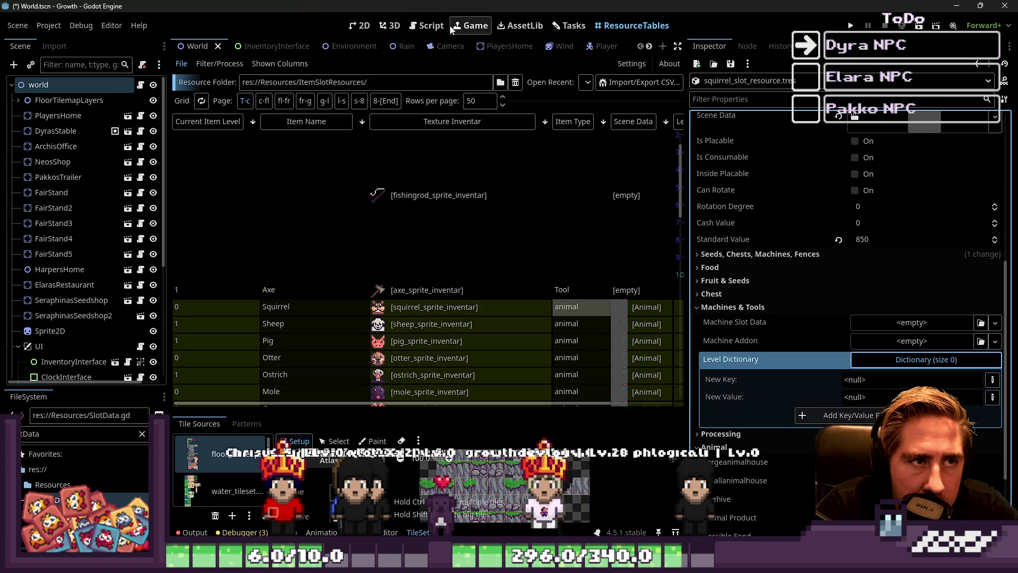
{"action": "left_click", "coordinate": [429, 25]}
Step: Delete the duplicated dictionary block below level_training_needed_resources, leaving line 20 blank
{"action": "left_click", "coordinate": [318, 374]}
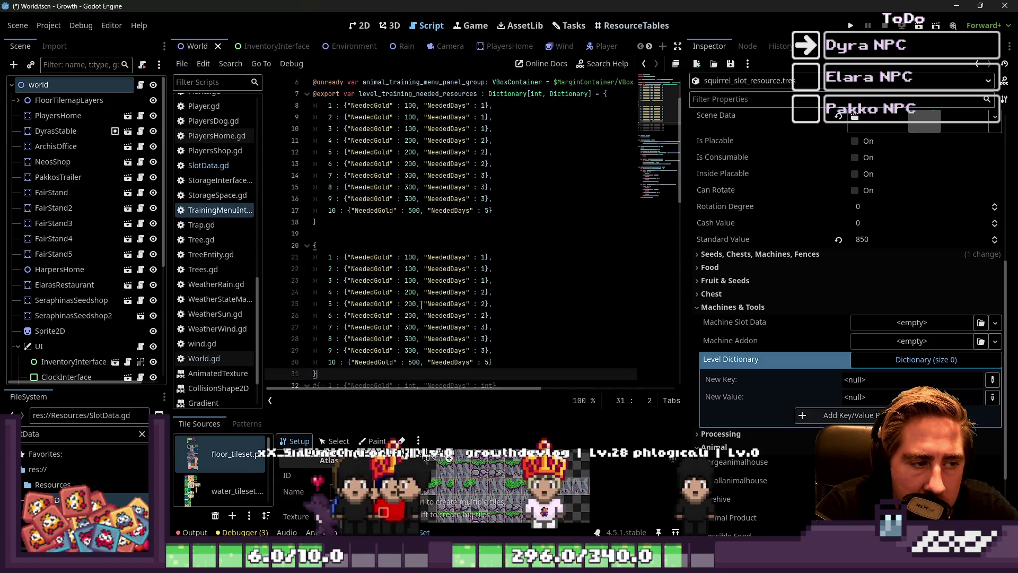
{"action": "key", "text": "shift+Up"}
{"action": "key", "text": "shift+Up"}
{"action": "key", "text": "shift+Up"}
{"action": "key", "text": "shift+Home"}
{"action": "key", "text": "BackSpace"}
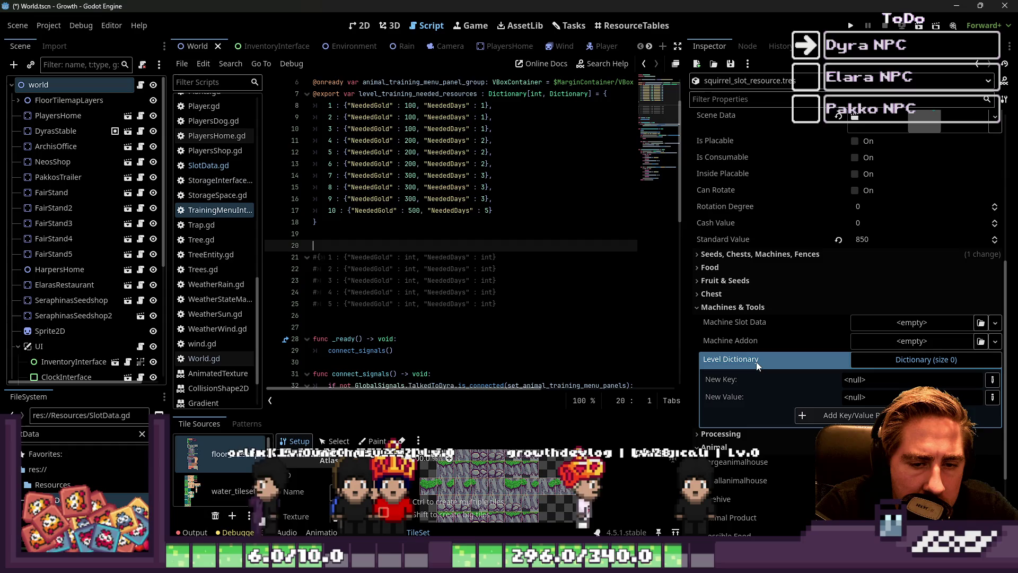
{"action": "right_click", "coordinate": [757, 364]}
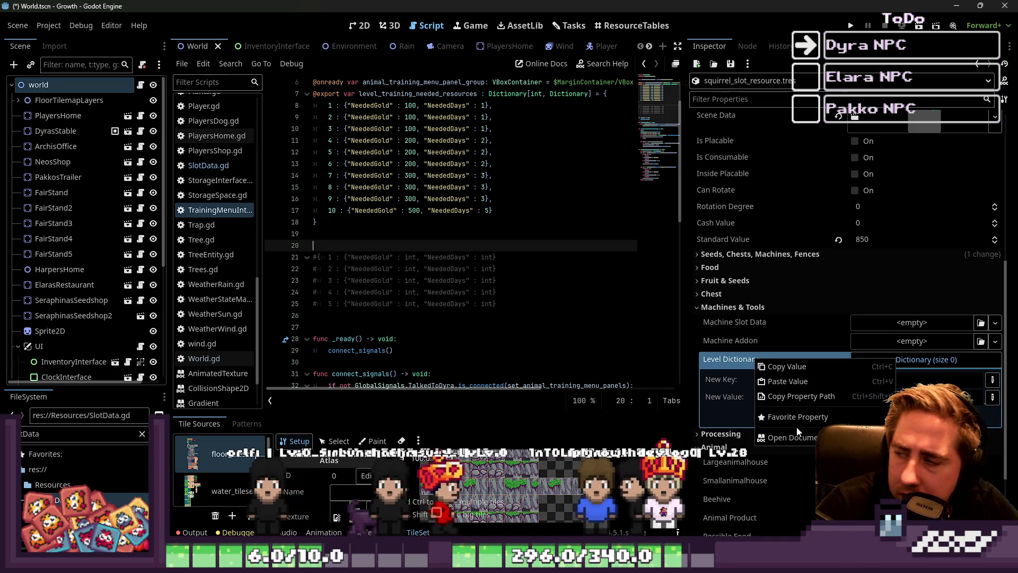
{"action": "key", "text": "Escape"}
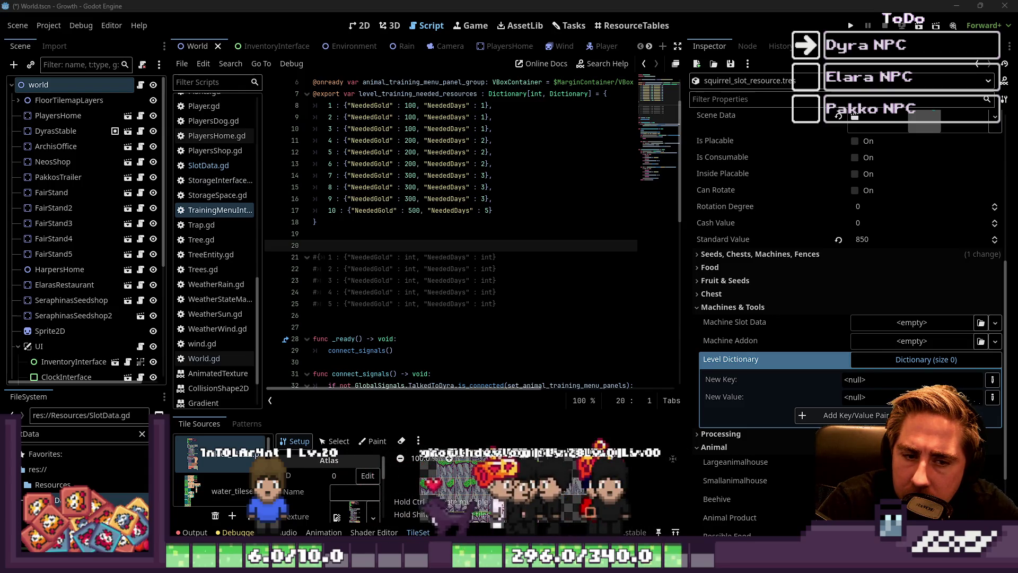
Step: Collapse the Squirrel's empty Level Dictionary (size 0) editor
{"action": "left_click", "coordinate": [901, 364]}
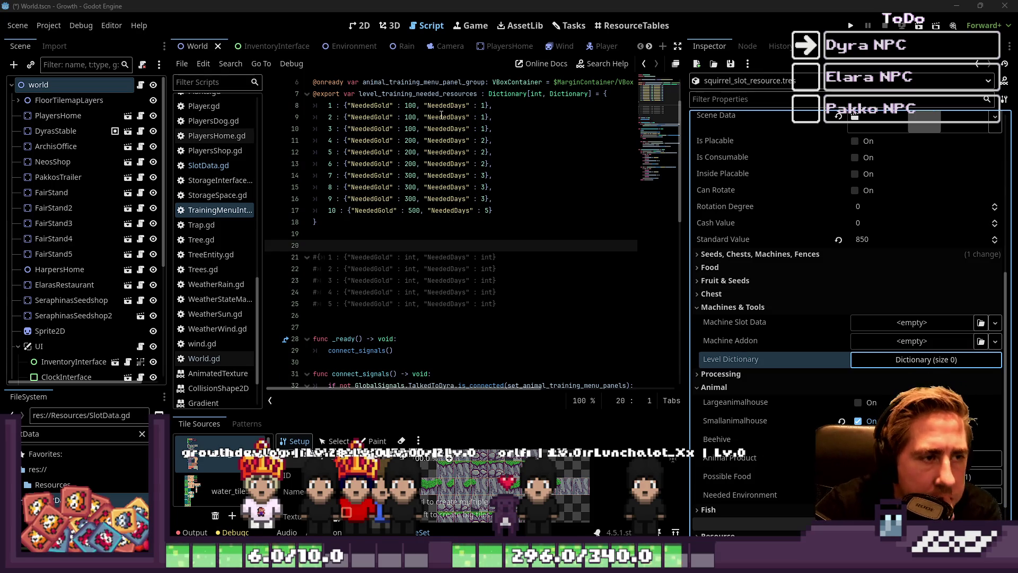
{"action": "scroll", "coordinate": [445, 264], "scroll_direction": "down", "scroll_amount": 2}
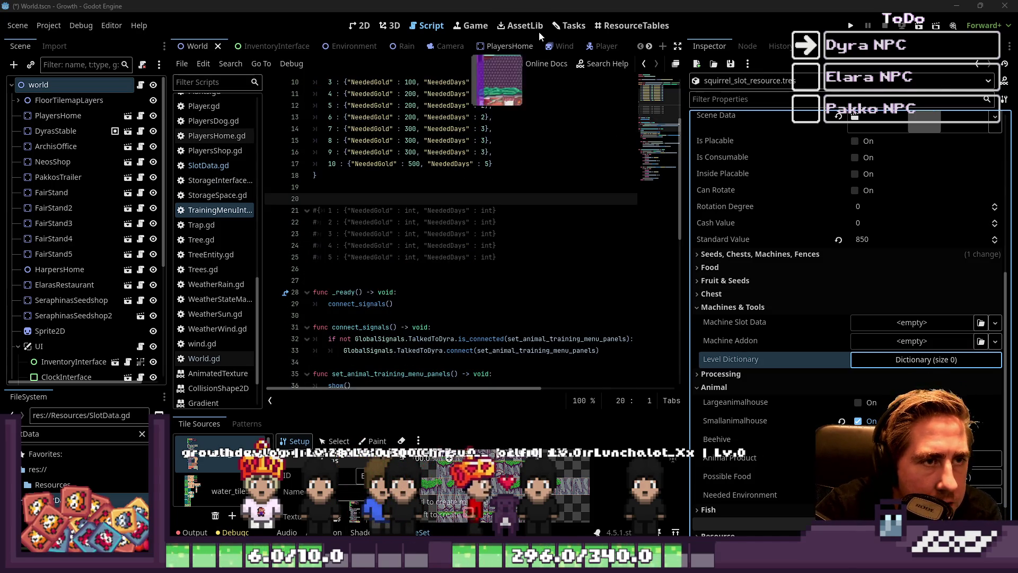
Step: Switch to the AnimalTrainingMenuPanel scene and open its script at line 13
{"action": "left_click", "coordinate": [562, 27]}
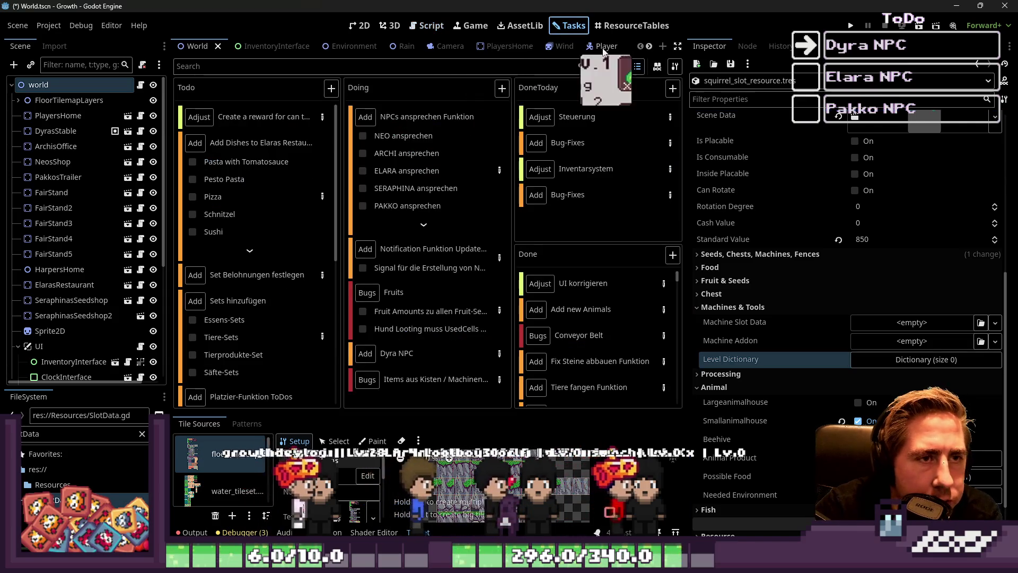
{"action": "left_click", "coordinate": [619, 27]}
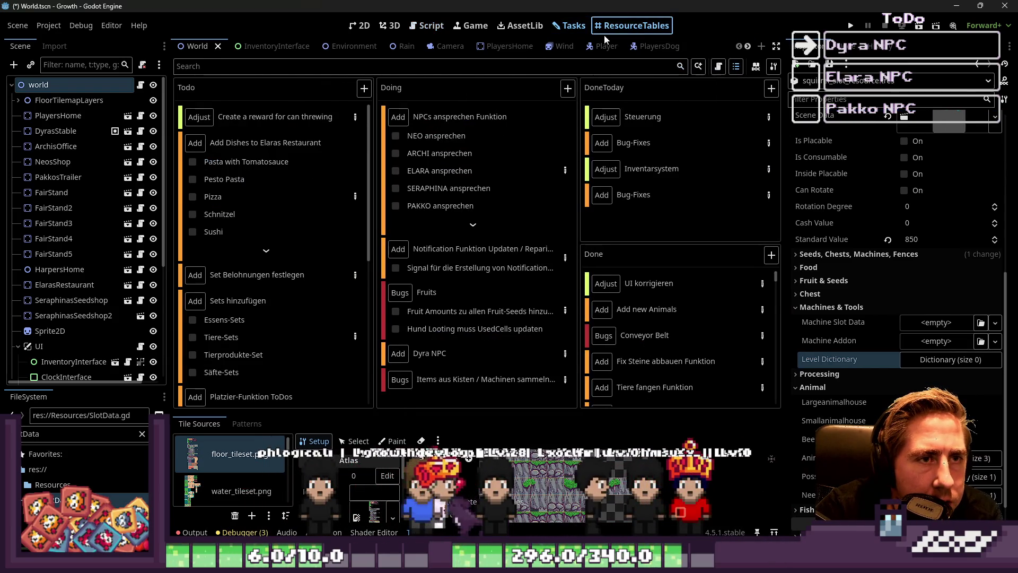
{"action": "scroll", "coordinate": [616, 50], "scroll_direction": "down", "scroll_amount": 5}
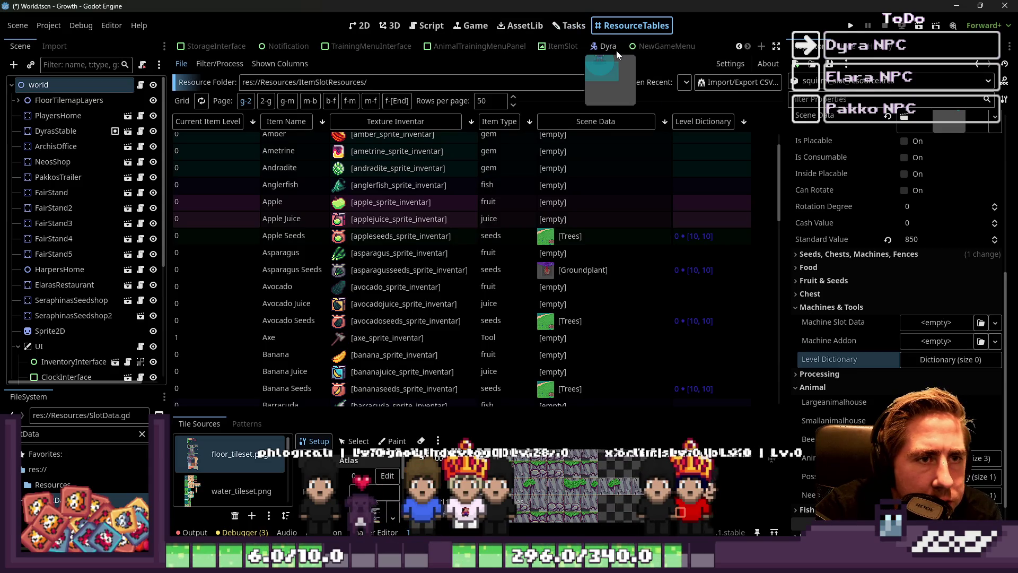
{"action": "left_click", "coordinate": [484, 48]}
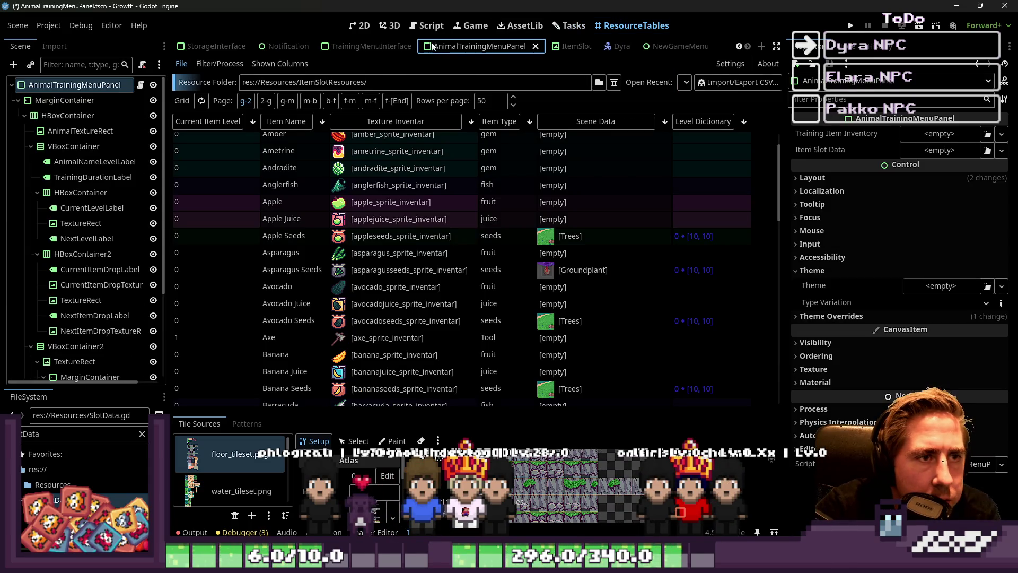
{"action": "left_click", "coordinate": [426, 26]}
{"action": "left_click", "coordinate": [444, 207]}
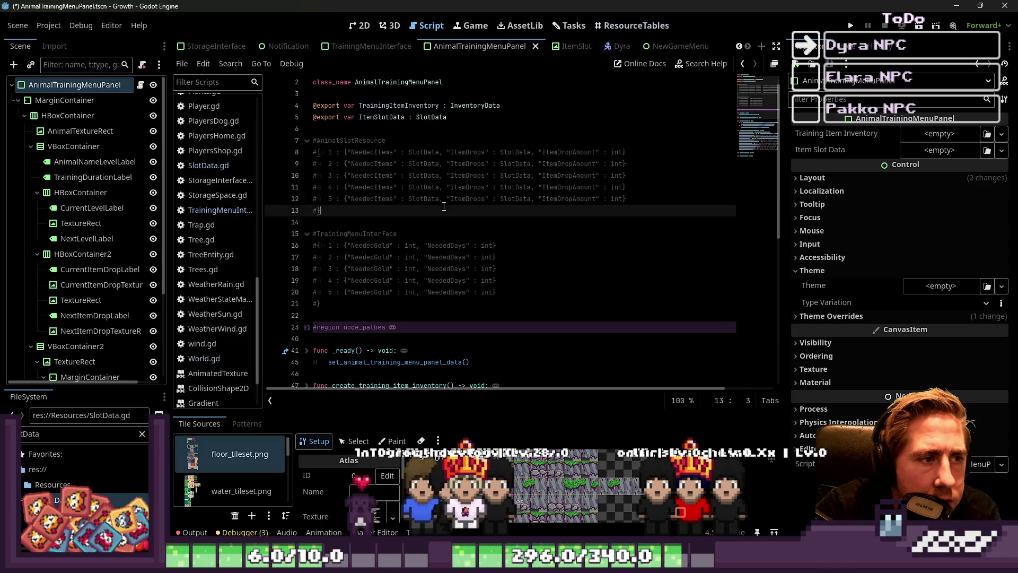
{"action": "double_click", "coordinate": [377, 198]}
{"action": "double_click", "coordinate": [455, 179]}
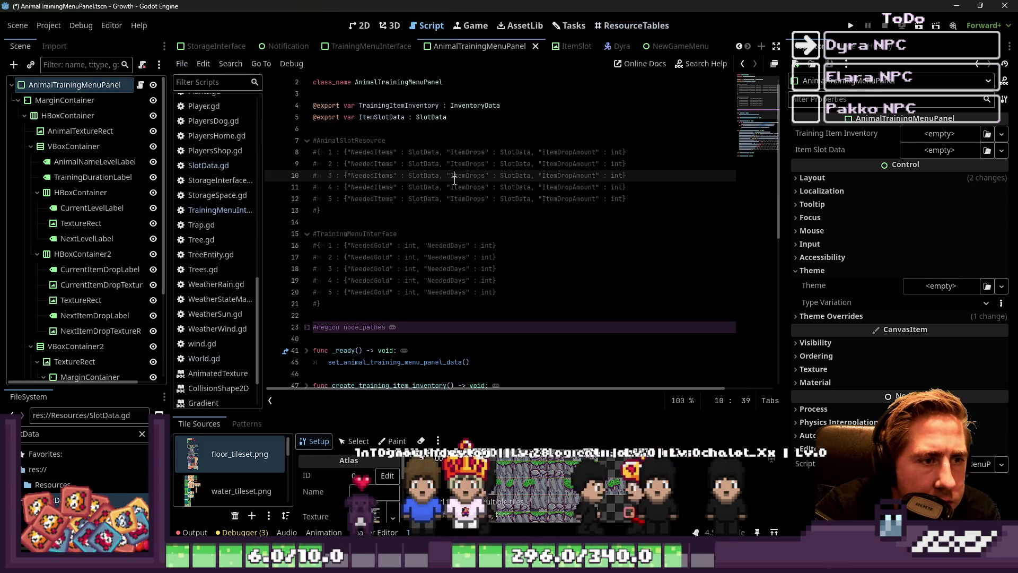
{"action": "left_click", "coordinate": [557, 188]}
{"action": "double_click", "coordinate": [557, 188]}
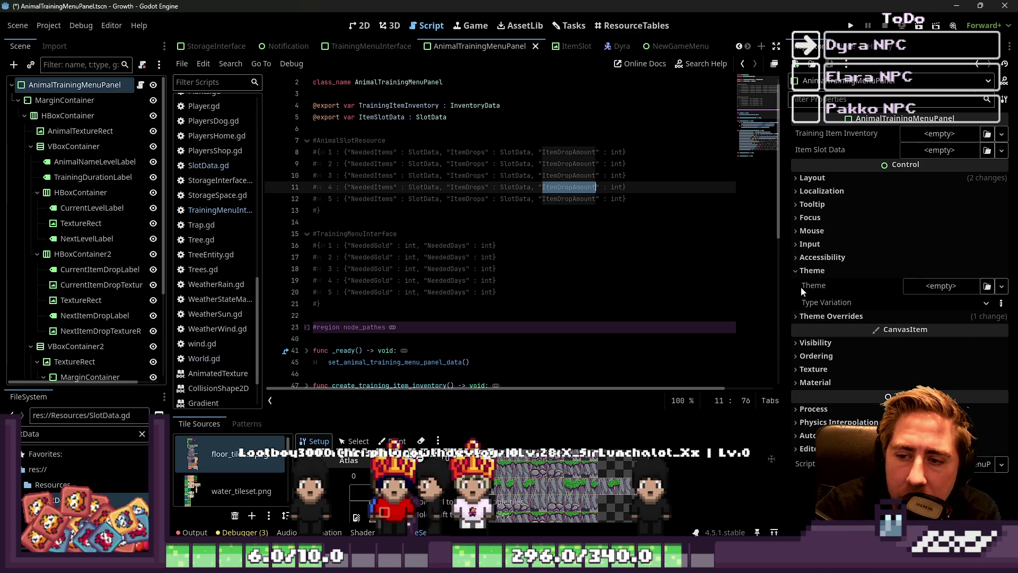
{"action": "left_click", "coordinate": [644, 199]}
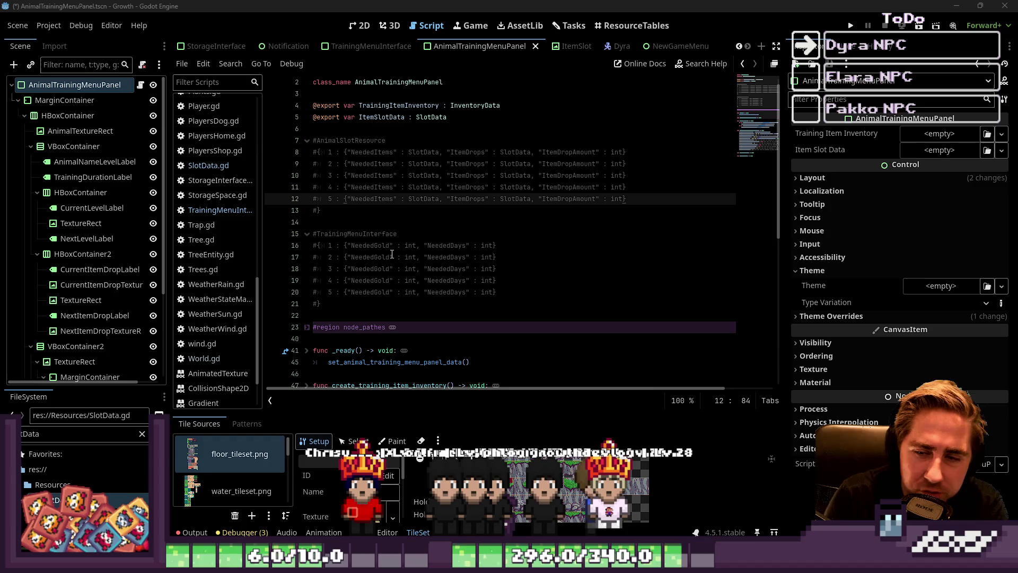
{"action": "left_click", "coordinate": [509, 234]}
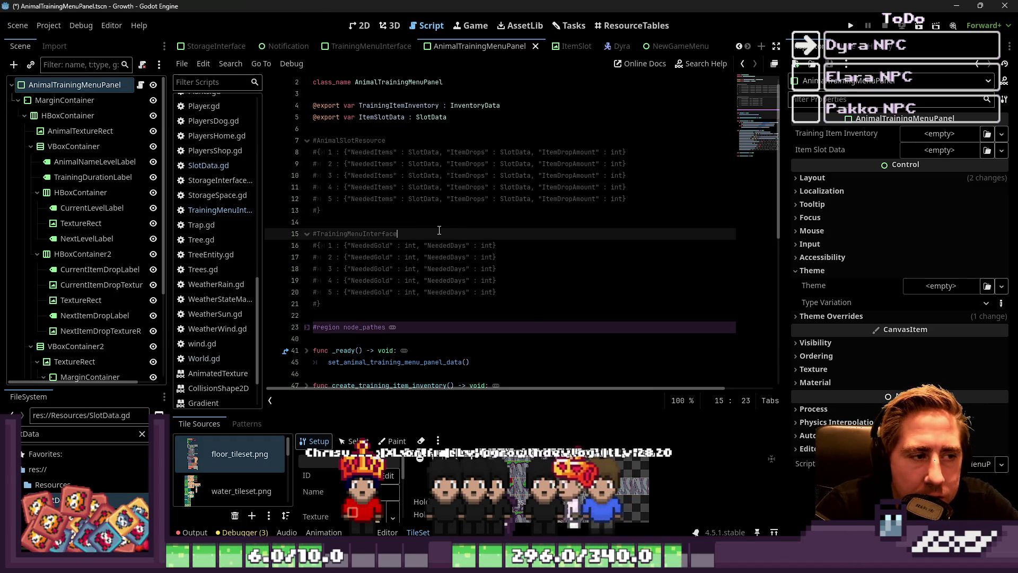
{"action": "left_click", "coordinate": [517, 229]}
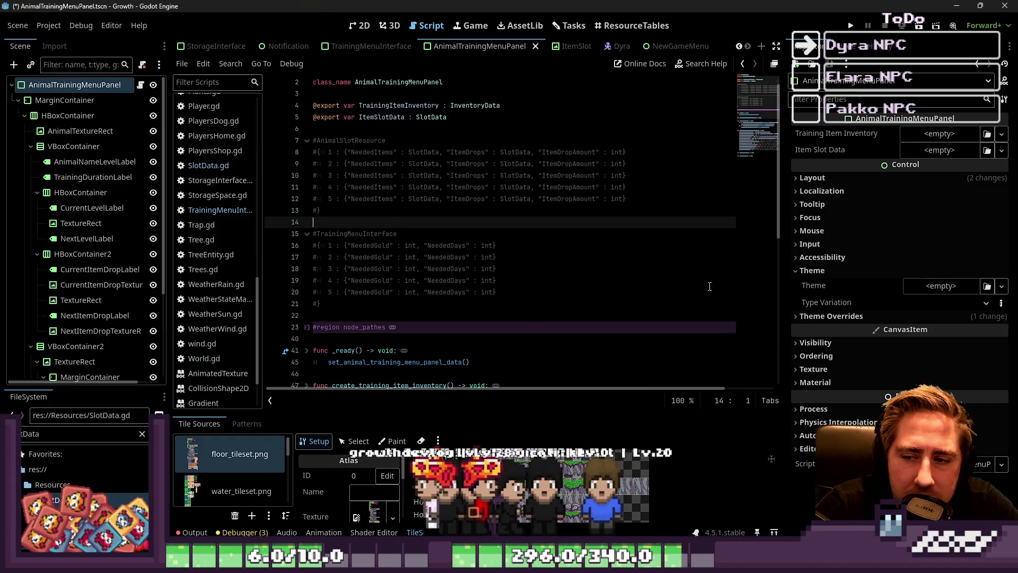
{"action": "left_click", "coordinate": [405, 151]}
{"action": "left_click", "coordinate": [484, 225]}
{"action": "left_click", "coordinate": [523, 186]}
{"action": "left_click", "coordinate": [408, 206]}
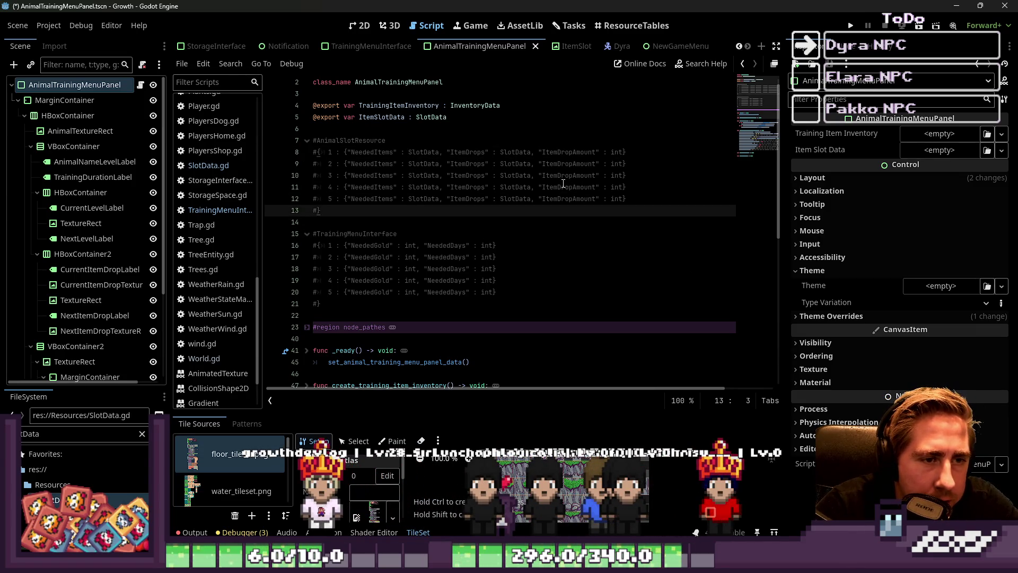
{"action": "left_click_drag", "start_coordinate": [318, 152], "coordinate": [626, 199]}
{"action": "left_click", "coordinate": [626, 199]}
{"action": "left_click", "coordinate": [623, 151]}
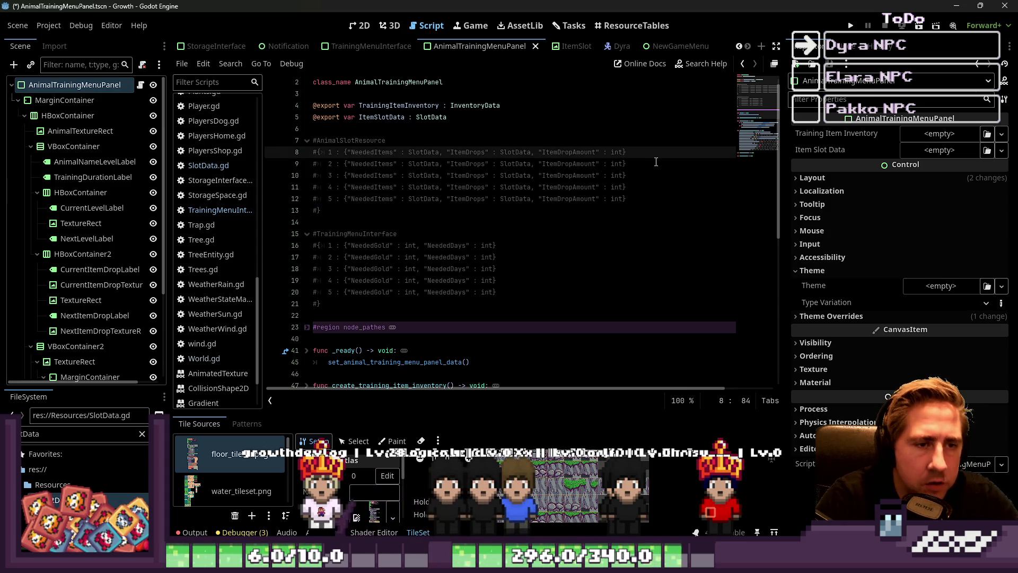
Step: Remove the ItemDropAmount entries from lines 8–12 using multiple carets
{"action": "key", "text": "shift+alt+Down"}
{"action": "key", "text": "shift+alt+Down"}
{"action": "key", "text": "shift+alt+Down"}
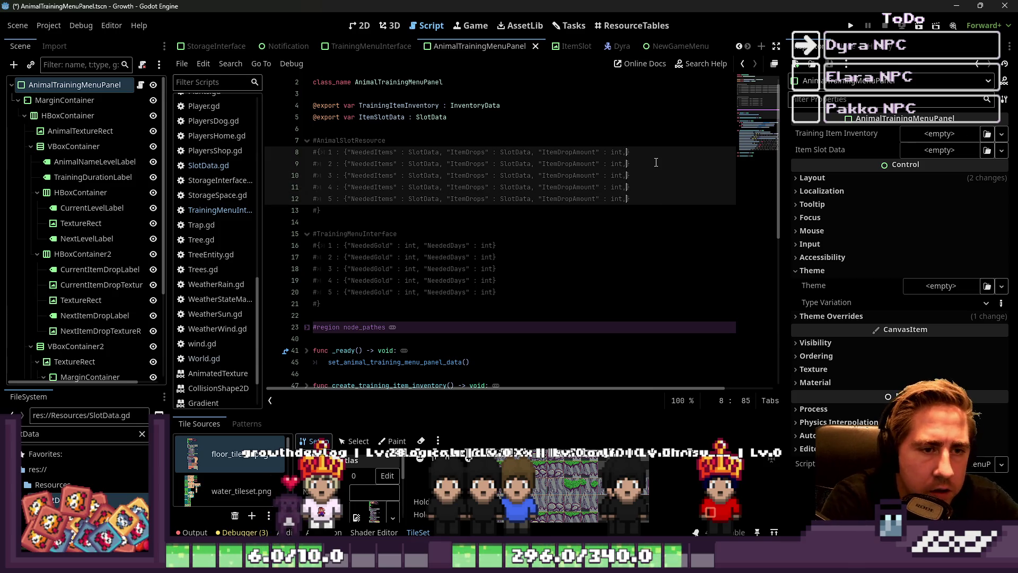
{"action": "key", "text": "Escape"}
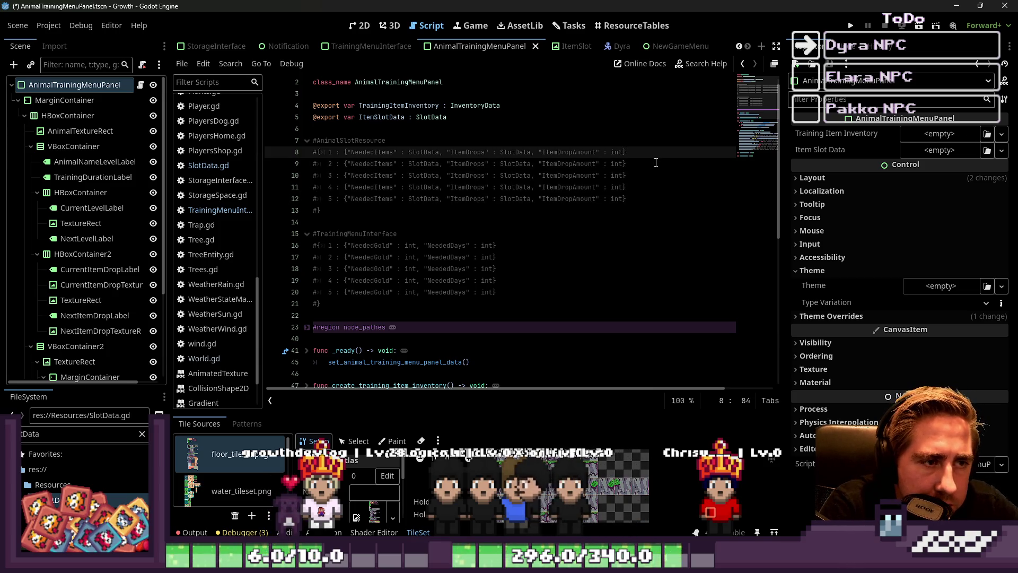
{"action": "key", "text": "ctrl+Left"}
{"action": "key", "text": "ctrl+Left"}
{"action": "key", "text": "ctrl+Left"}
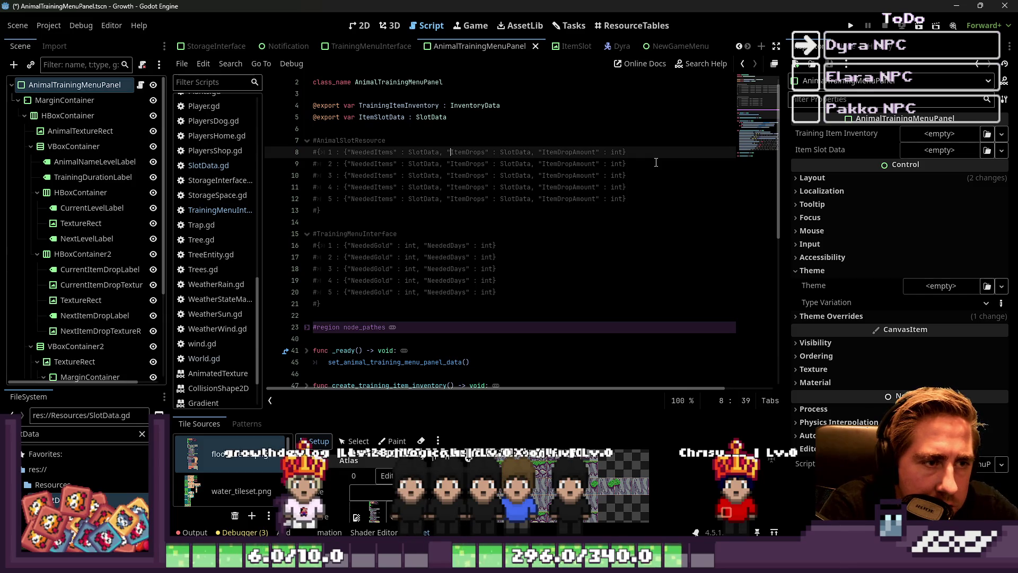
{"action": "key", "text": "Right"}
{"action": "key", "text": "Right"}
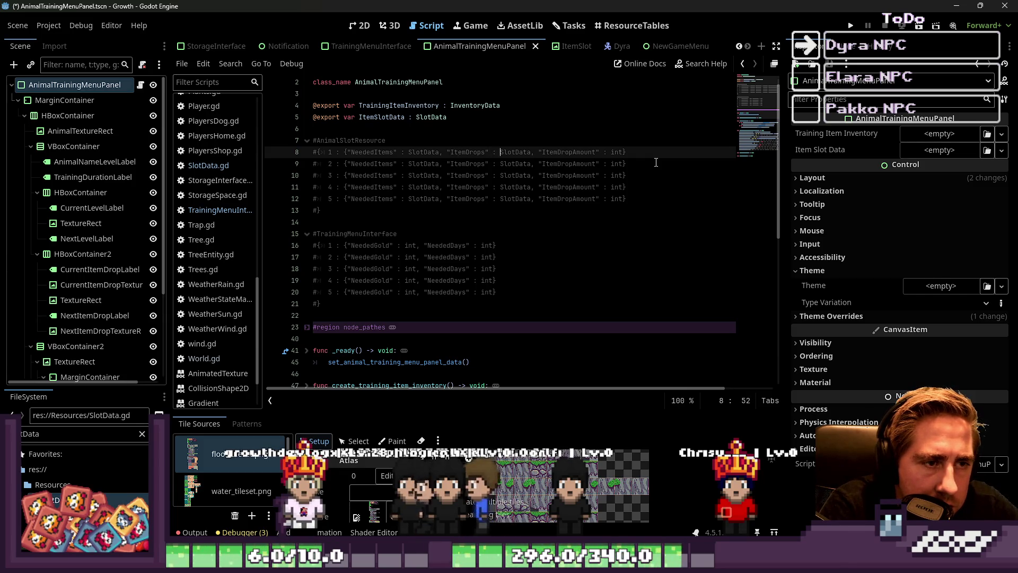
{"action": "key", "text": "shift+End"}
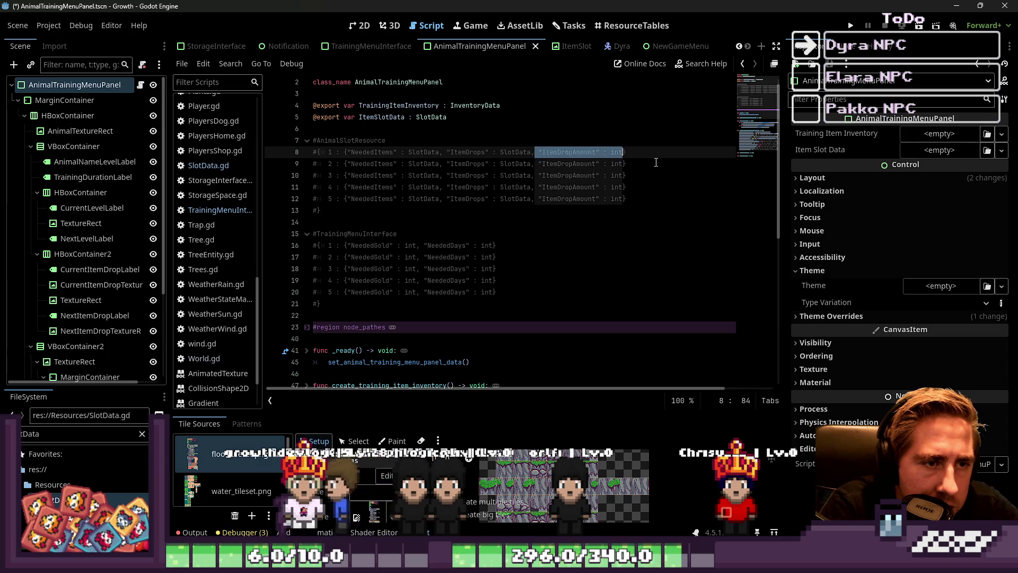
{"action": "key", "text": "Delete"}
{"action": "key", "text": "Down"}
{"action": "key", "text": "shift+alt+Down"}
{"action": "key", "text": "shift+alt+Down"}
{"action": "key", "text": "shift+alt+Down"}
{"action": "key", "text": "ctrl+shift+Right"}
{"action": "key", "text": "ctrl+shift+Right"}
{"action": "key", "text": "ctrl+shift+Right"}
{"action": "key", "text": "Delete"}
{"action": "key", "text": "BackSpace"}
{"action": "key", "text": "BackSpace"}
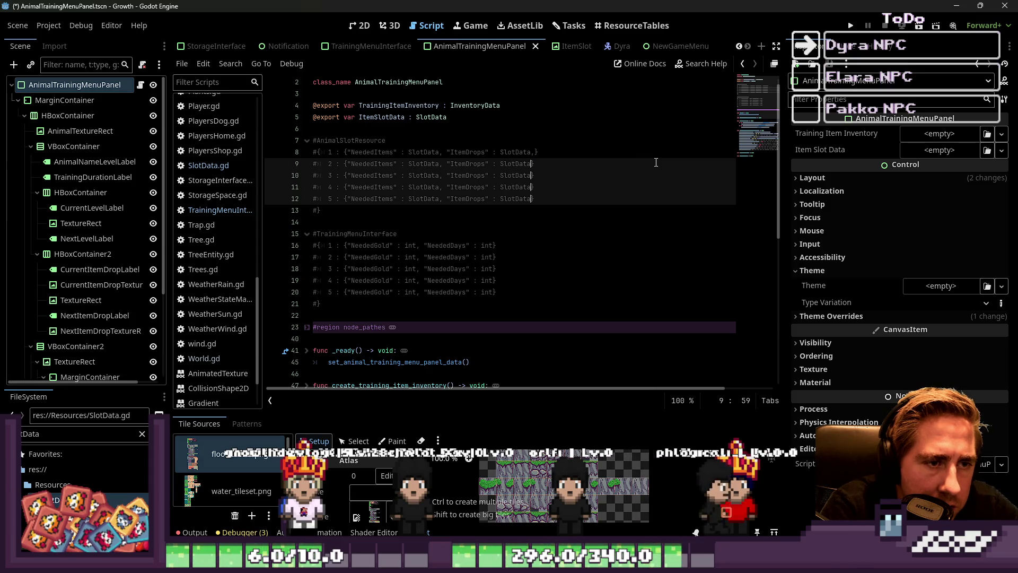
{"action": "key", "text": "Escape"}
{"action": "key", "text": "Up"}
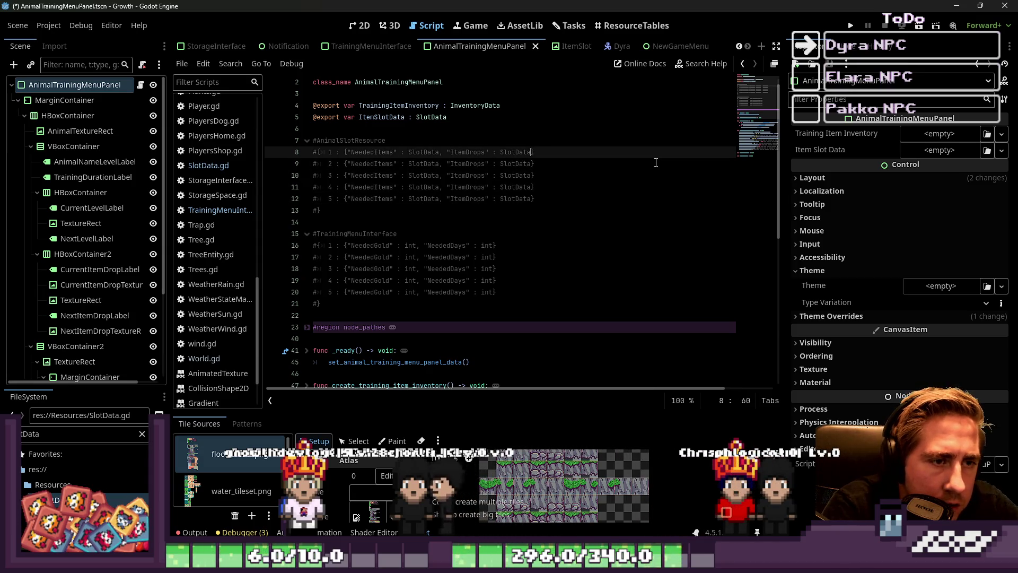
Step: Put carets on the SlotData after ItemDrops on lines 8–12 and select it
{"action": "key", "text": "ctrl+shift+Left"}
{"action": "key", "text": "Left"}
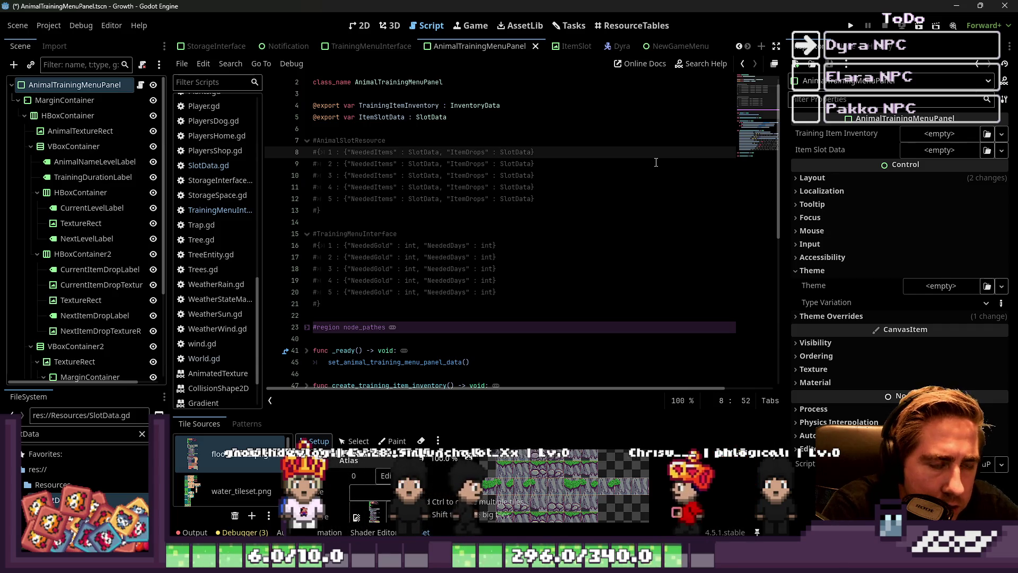
{"action": "key", "text": "shift+alt+Down"}
{"action": "key", "text": "shift+alt+Down"}
{"action": "key", "text": "shift+alt+Down"}
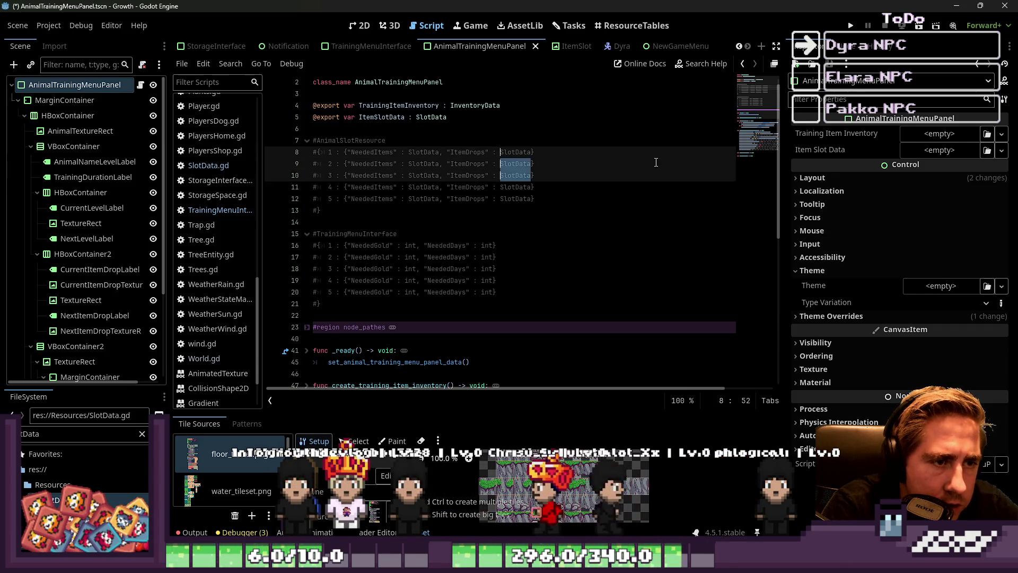
{"action": "key", "text": "Escape"}
{"action": "key", "text": "Down"}
{"action": "key", "text": "Up"}
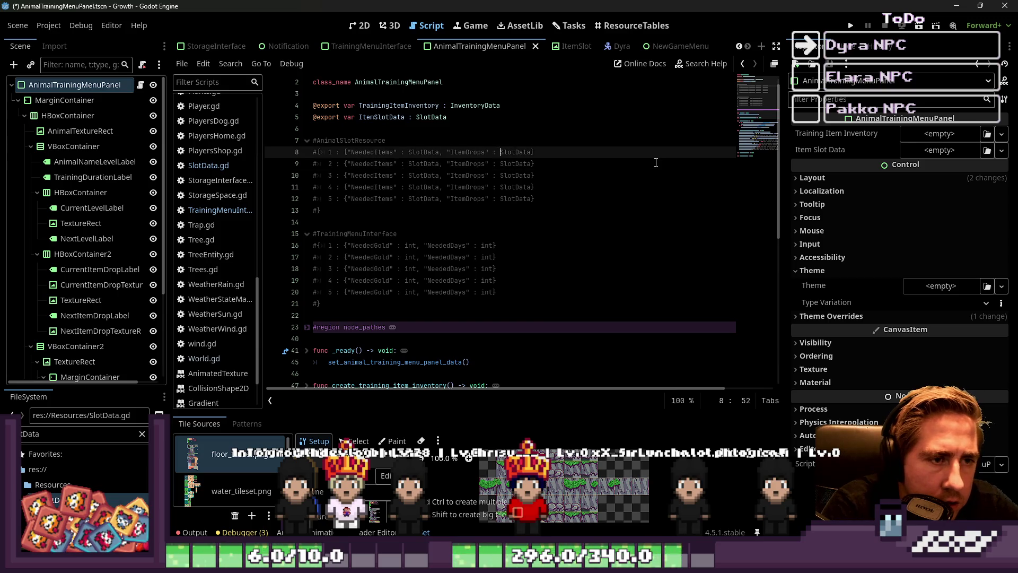
{"action": "key", "text": "shift+Down"}
{"action": "key", "text": "Down"}
{"action": "key", "text": "Up"}
{"action": "key", "text": "Up"}
{"action": "scroll", "coordinate": [656, 162], "scroll_direction": "down", "scroll_amount": 1}
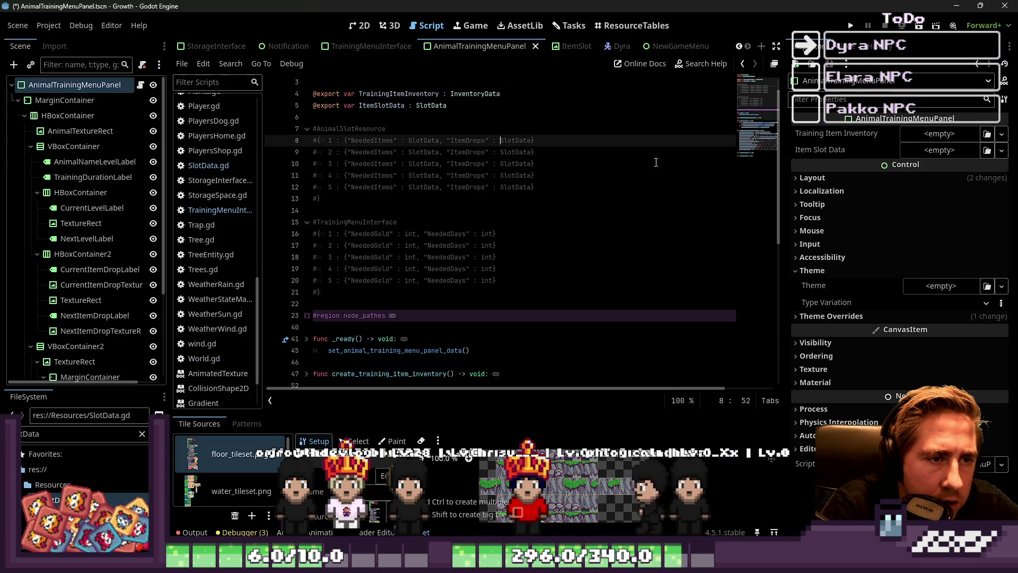
{"action": "key", "text": "shift+alt+Down"}
{"action": "key", "text": "ctrl+shift+Right"}
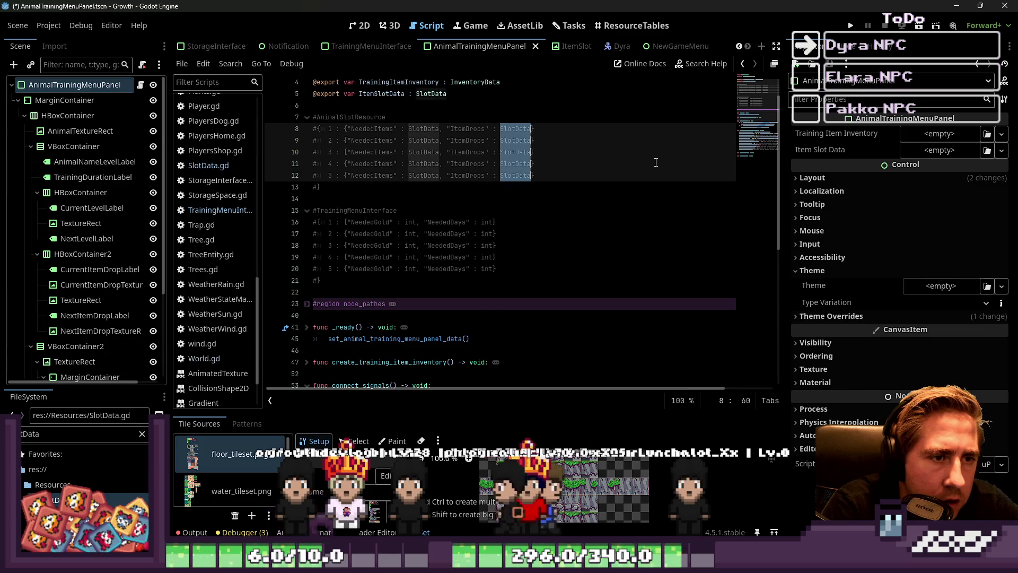
Step: Change each line's SlotData to {"ItemSlotData" : SlotData, "ItemDropAmount" : int, "ItemDropChance" : int}
{"action": "type", "text": "Diction"}
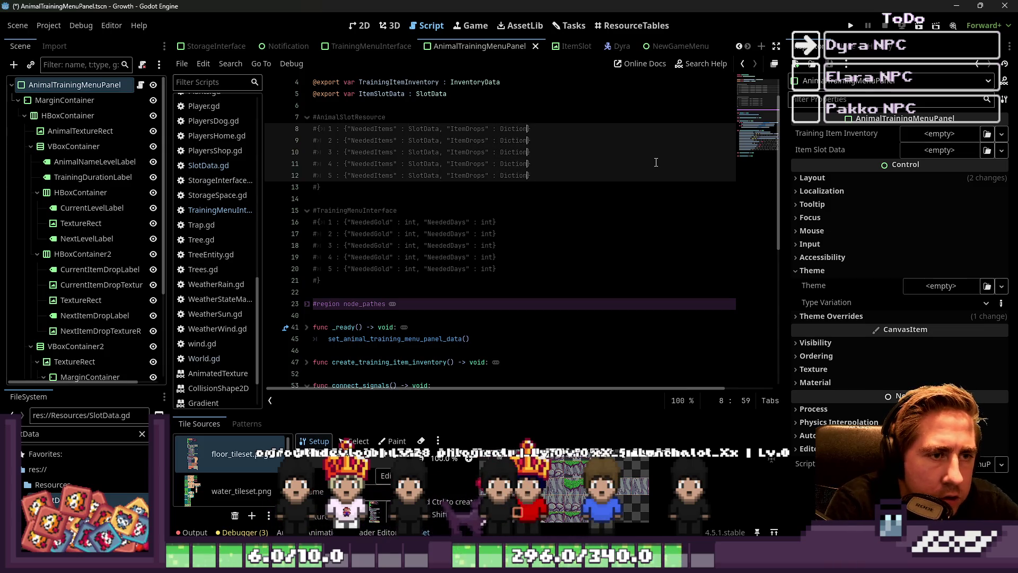
{"action": "key", "text": "BackSpace"}
{"action": "key", "text": "BackSpace"}
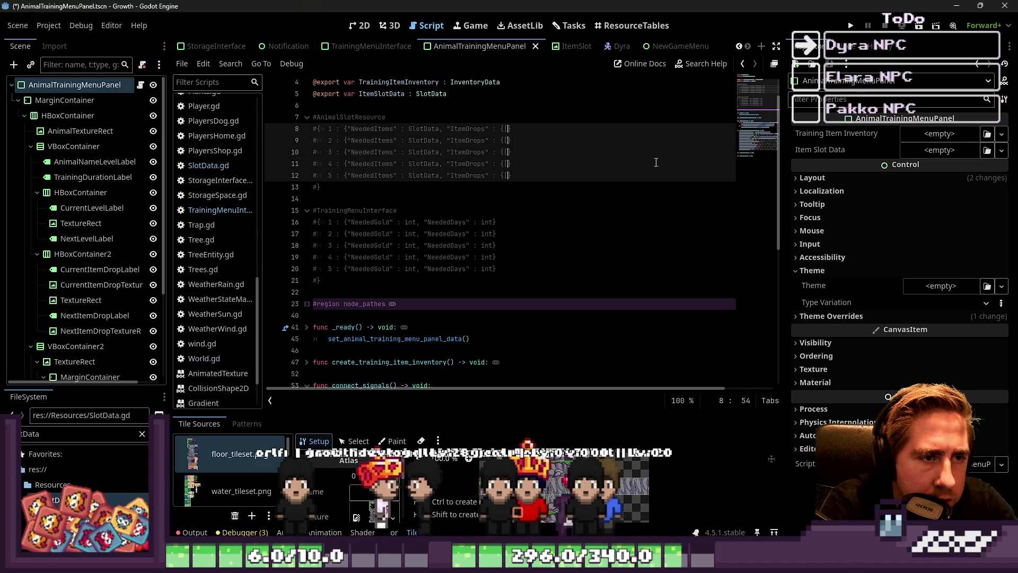
{"action": "type", "text": "}}"}
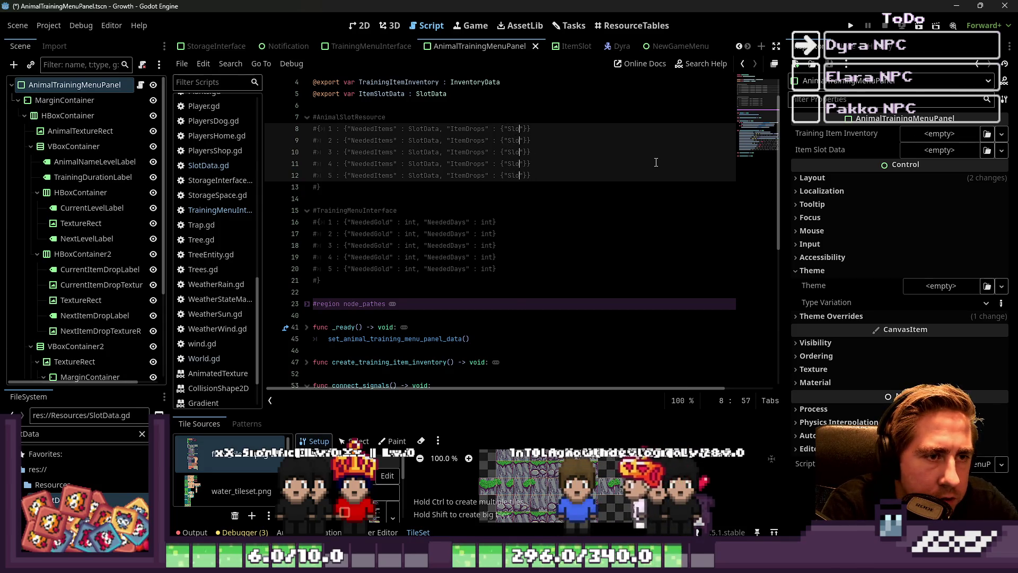
{"action": "key", "text": "BackSpace"}
{"action": "key", "text": "BackSpace"}
{"action": "key", "text": "BackSpace"}
{"action": "type", "text": "ItemSlotData"}
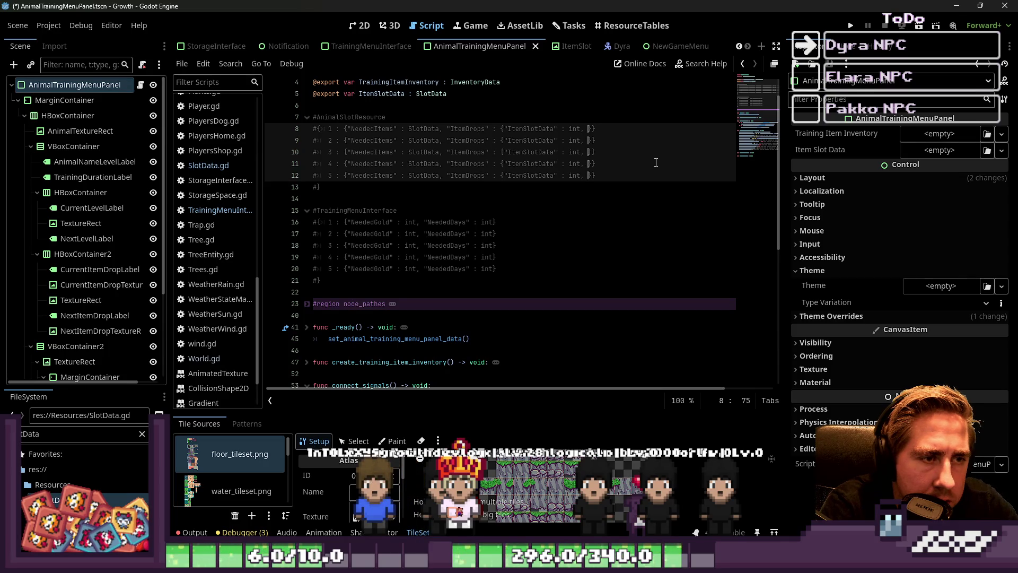
{"action": "key", "text": "BackSpace"}
{"action": "key", "text": "BackSpace"}
{"action": "key", "text": "BackSpace"}
{"action": "type", "text": "Slot"}
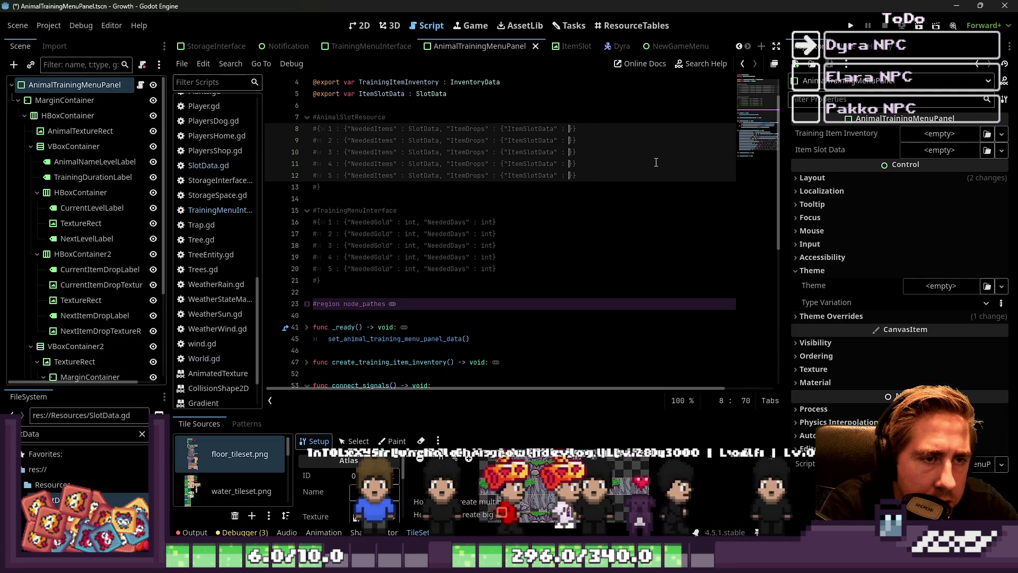
{"action": "type", "text": "Data"}
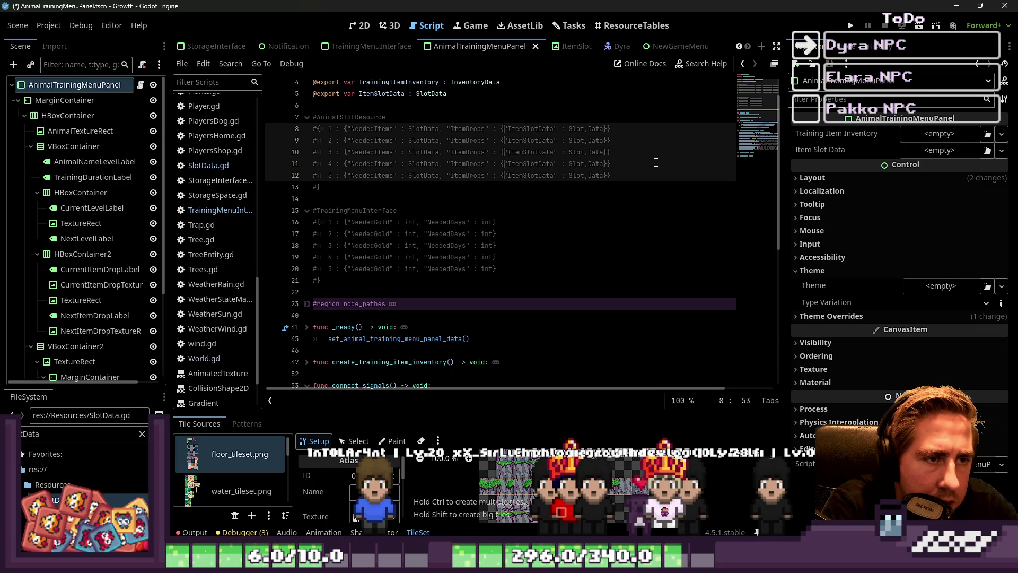
{"action": "key", "text": "Right"}
{"action": "key", "text": "Right"}
{"action": "key", "text": "Right"}
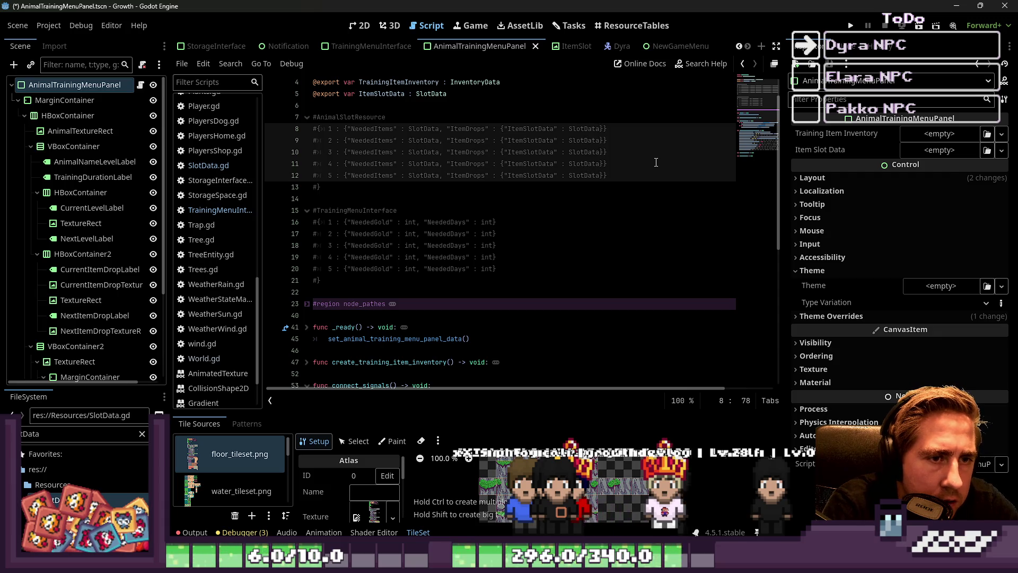
{"action": "type", "text": ", \""}
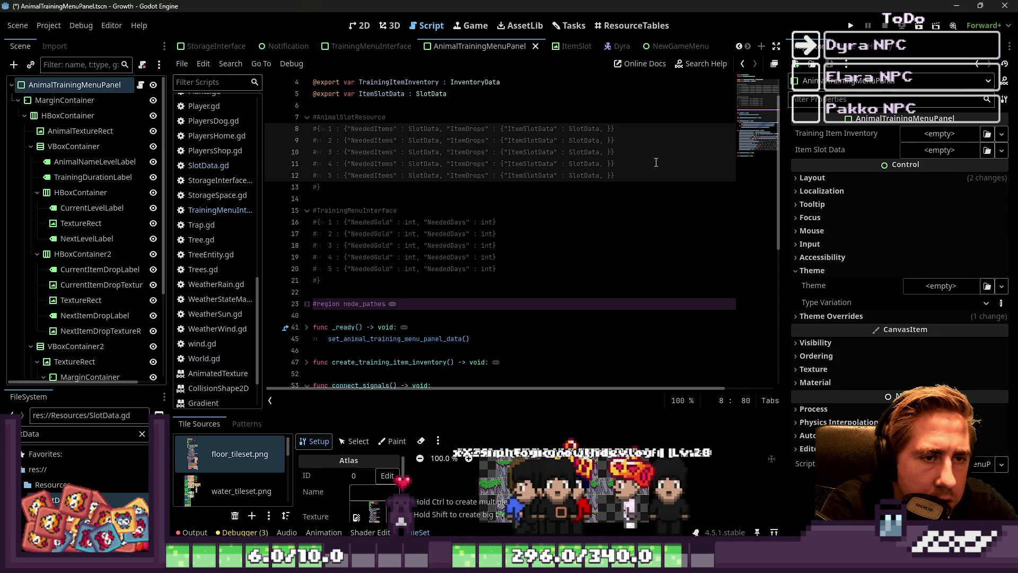
{"action": "type", "text": "Item"}
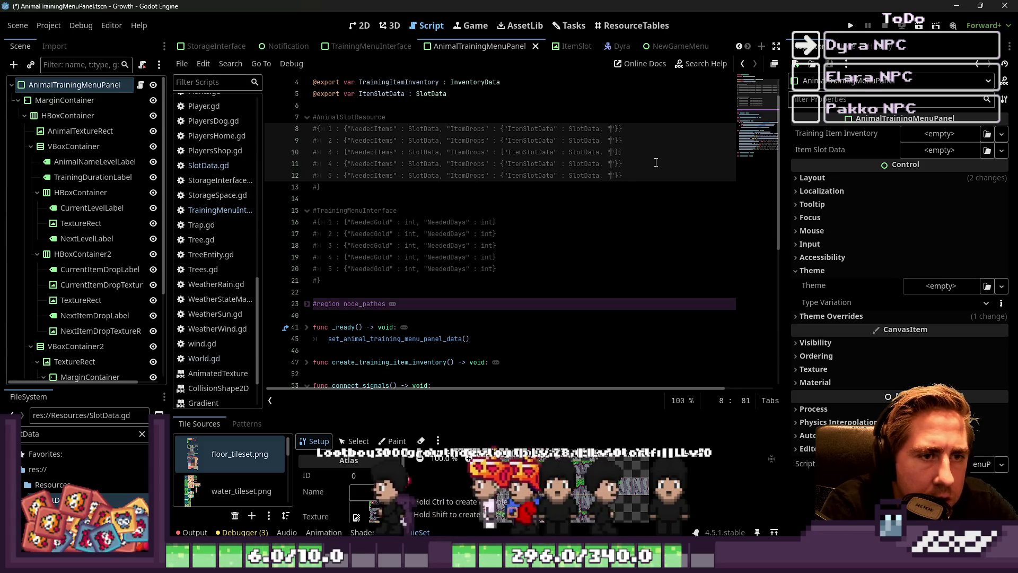
{"action": "type", "text": "DropAmount\","}
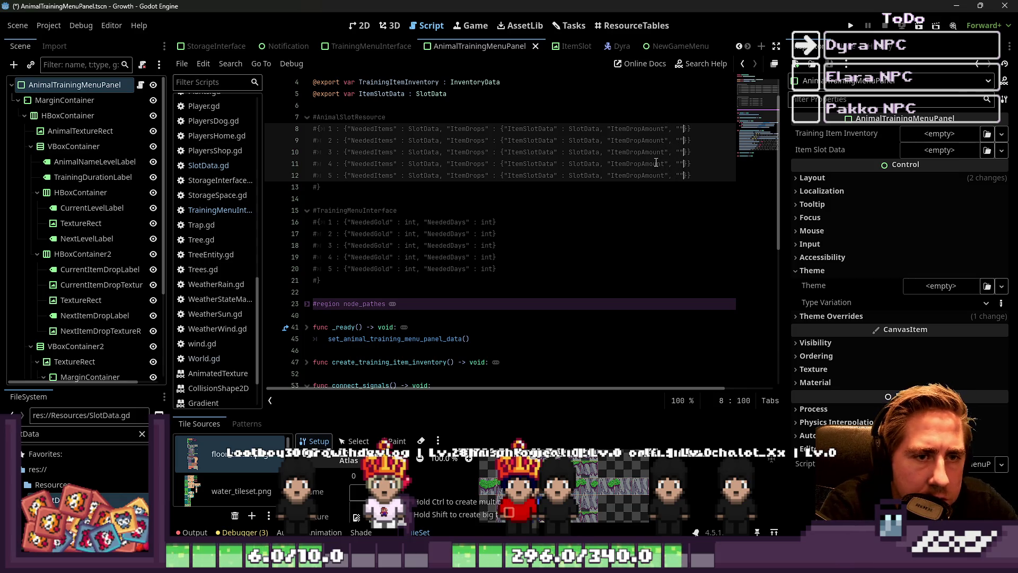
{"action": "type", "text": "em"}
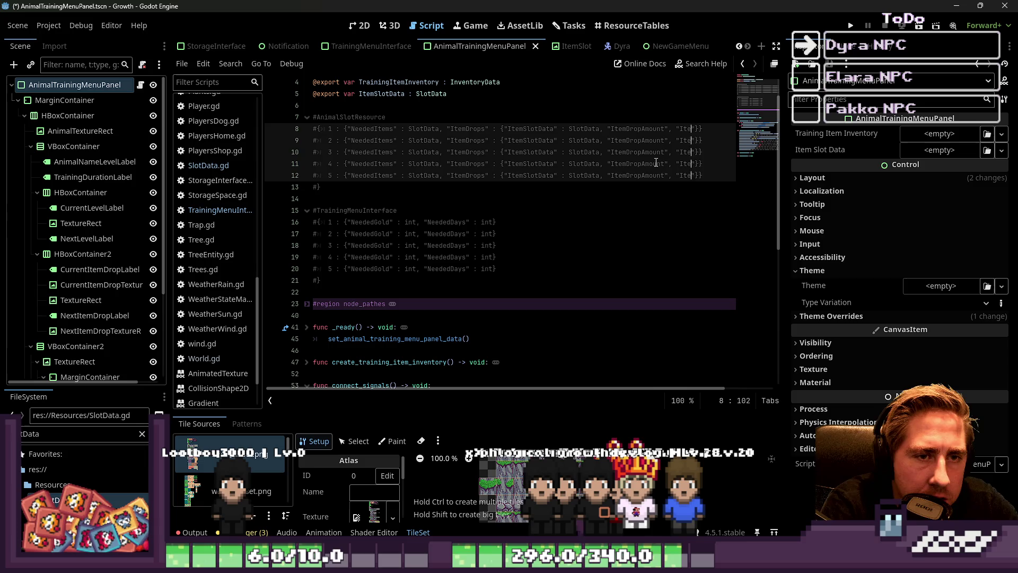
{"action": "type", "text": "ropChance\""}
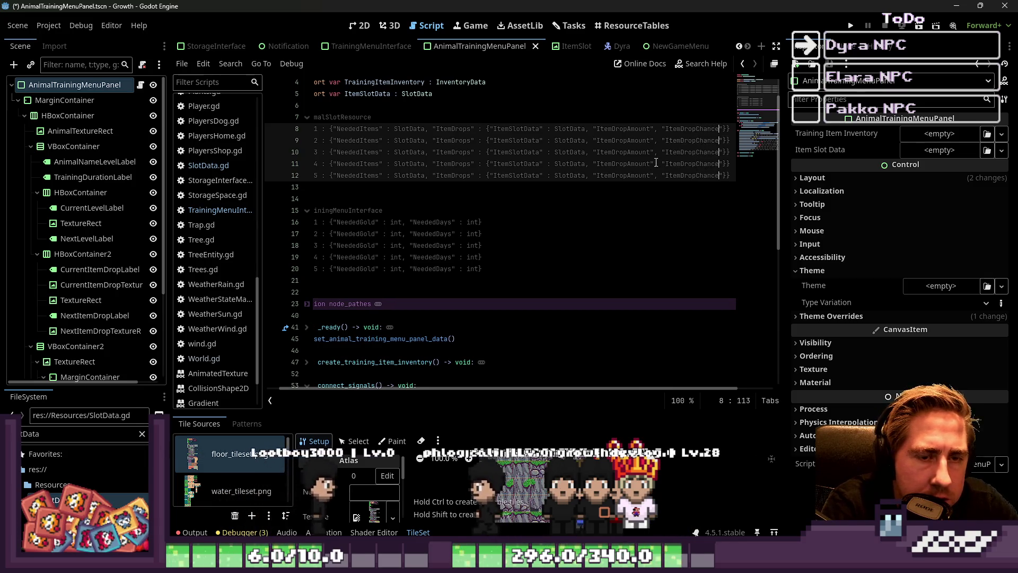
{"action": "type", "text": " : "}
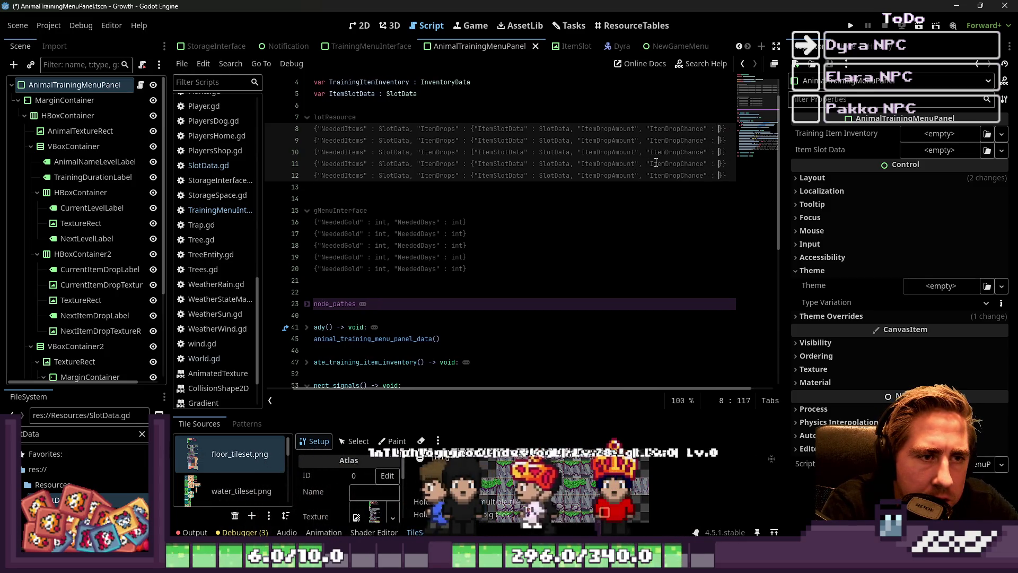
{"action": "type", "text": "int"}
{"action": "key", "text": "Left"}
{"action": "key", "text": "Left"}
{"action": "key", "text": "Left"}
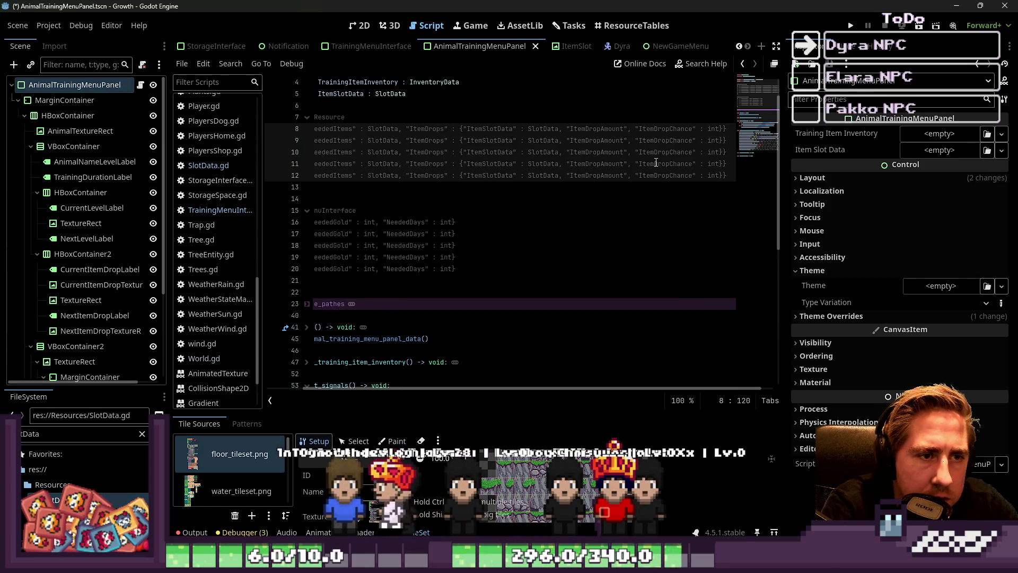
{"action": "key", "text": "Left"}
{"action": "key", "text": "Left"}
{"action": "key", "text": "Left"}
{"action": "type", "text": ":"}
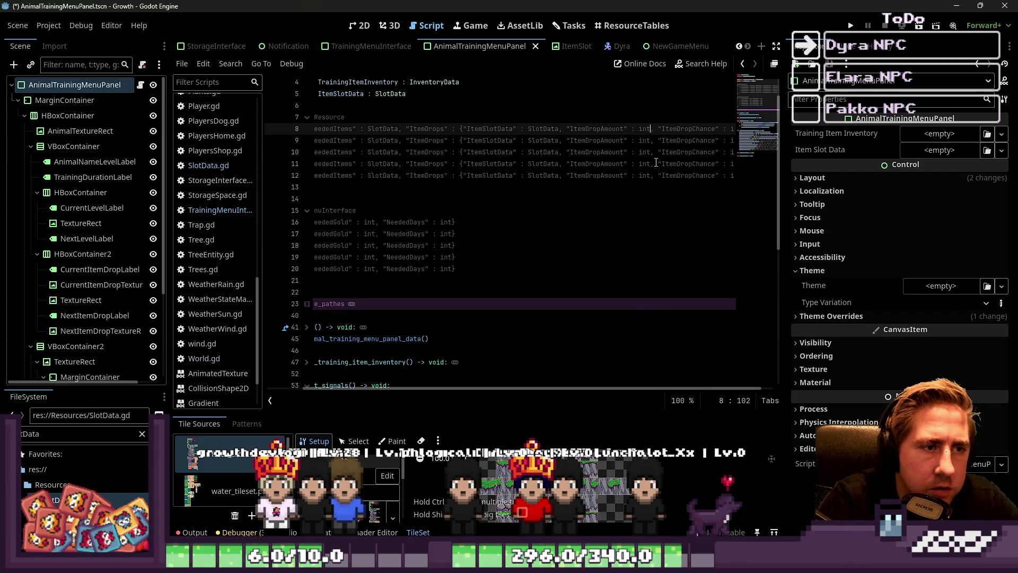
{"action": "key", "text": "Escape"}
{"action": "key", "text": "Home"}
{"action": "key", "text": "Down"}
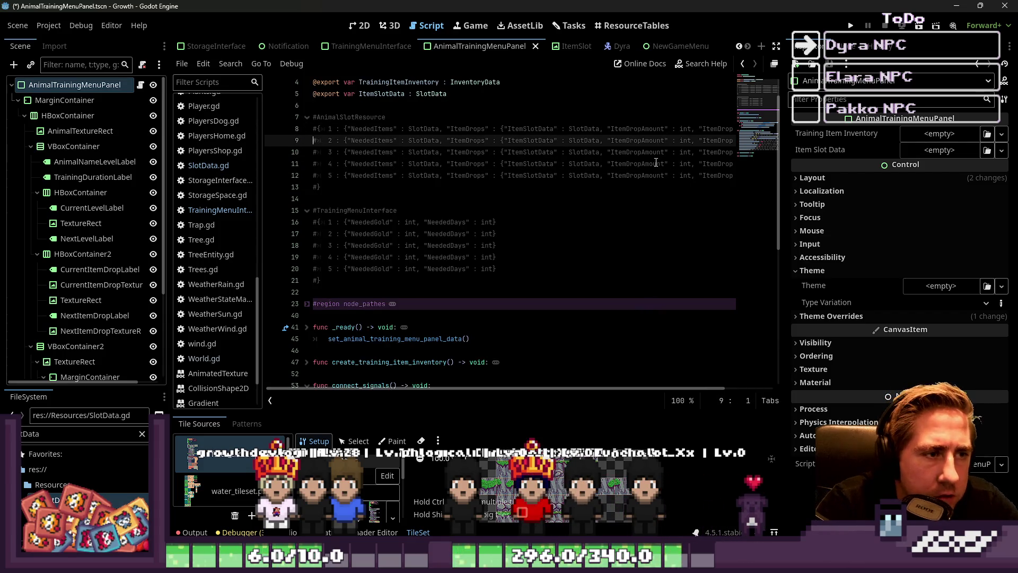
{"action": "key", "text": "Up"}
{"action": "key", "text": "ctrl+Right"}
{"action": "key", "text": "ctrl+Right"}
{"action": "key", "text": "ctrl+Right"}
{"action": "key", "text": "ctrl+Right"}
{"action": "key", "text": "ctrl+Right"}
{"action": "key", "text": "ctrl+Right"}
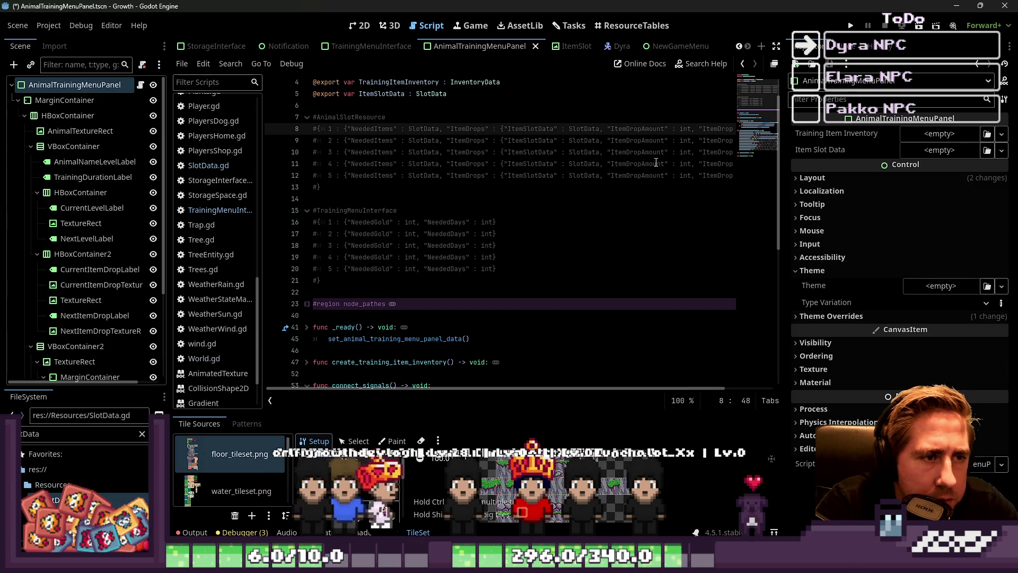
{"action": "key", "text": "ctrl+Left"}
{"action": "key", "text": "ctrl+Left"}
{"action": "key", "text": "ctrl+Left"}
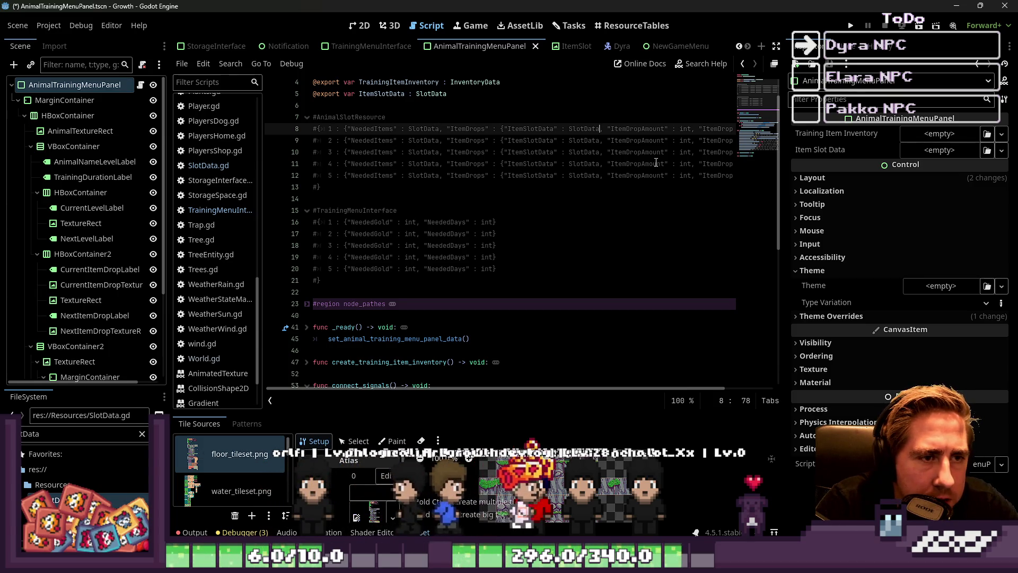
{"action": "key", "text": "Right"}
{"action": "key", "text": "Right"}
{"action": "key", "text": "Right"}
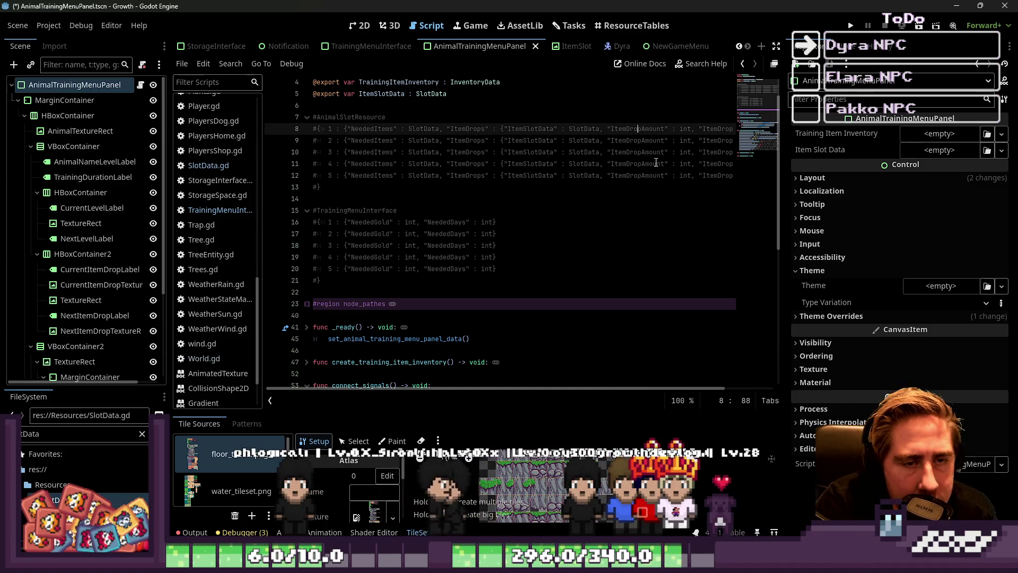
{"action": "key", "text": "ctrl+Right"}
{"action": "key", "text": "ctrl+Right"}
{"action": "key", "text": "ctrl+Right"}
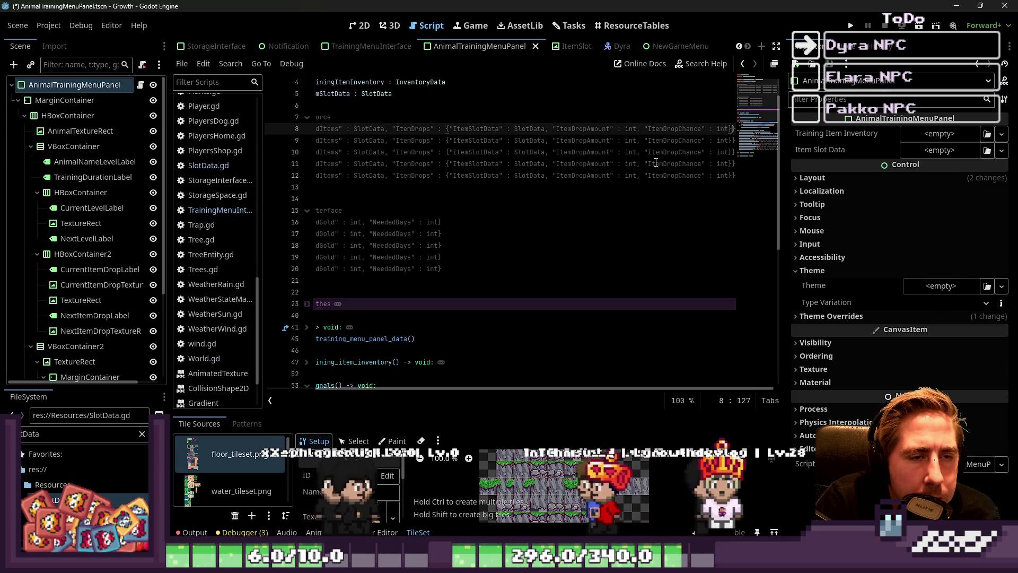
{"action": "key", "text": "Up"}
{"action": "key", "text": "Home"}
{"action": "key", "text": "Down"}
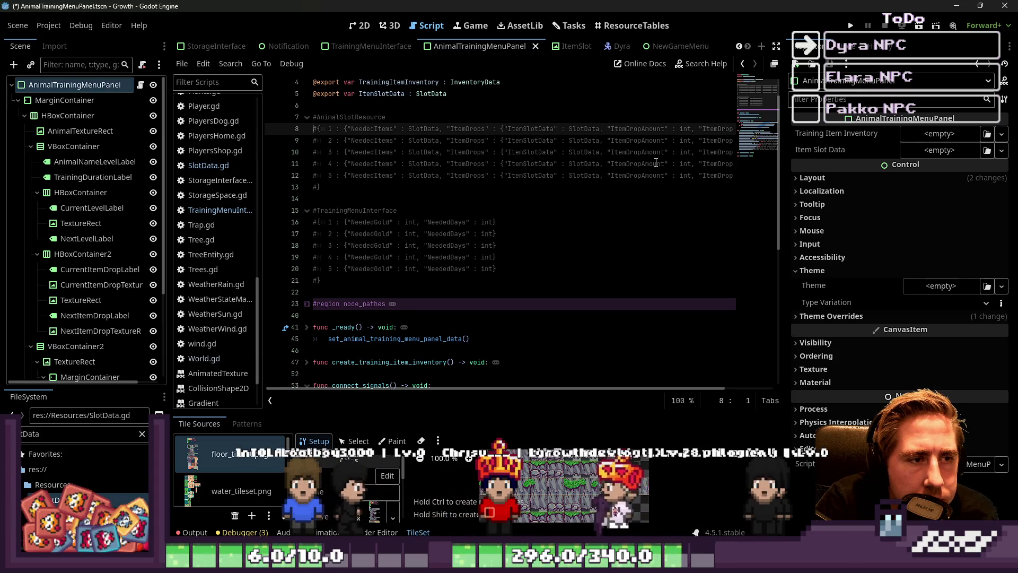
{"action": "key", "text": "Down"}
{"action": "key", "text": "Down"}
{"action": "key", "text": "Down"}
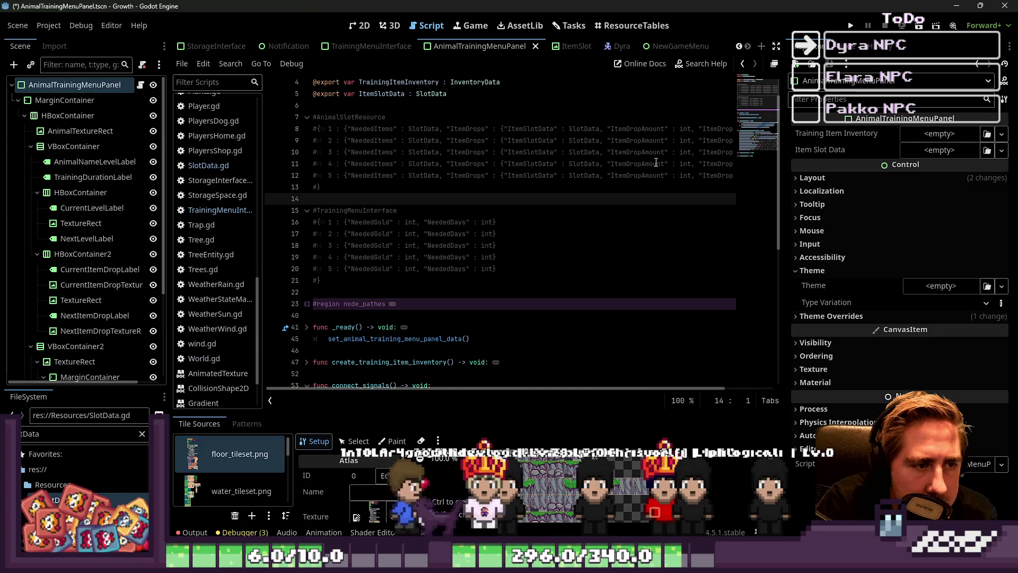
{"action": "key", "text": "Up"}
{"action": "key", "text": "Up"}
{"action": "key", "text": "Up"}
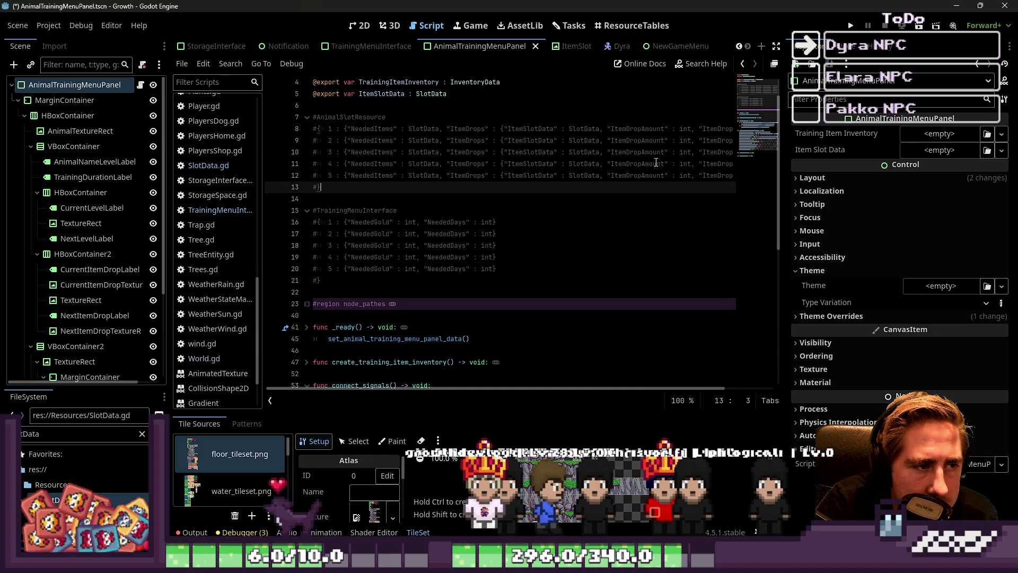
{"action": "key", "text": "Down"}
{"action": "key", "text": "Right"}
{"action": "key", "text": "Down"}
{"action": "key", "text": "Down"}
{"action": "key", "text": "Down"}
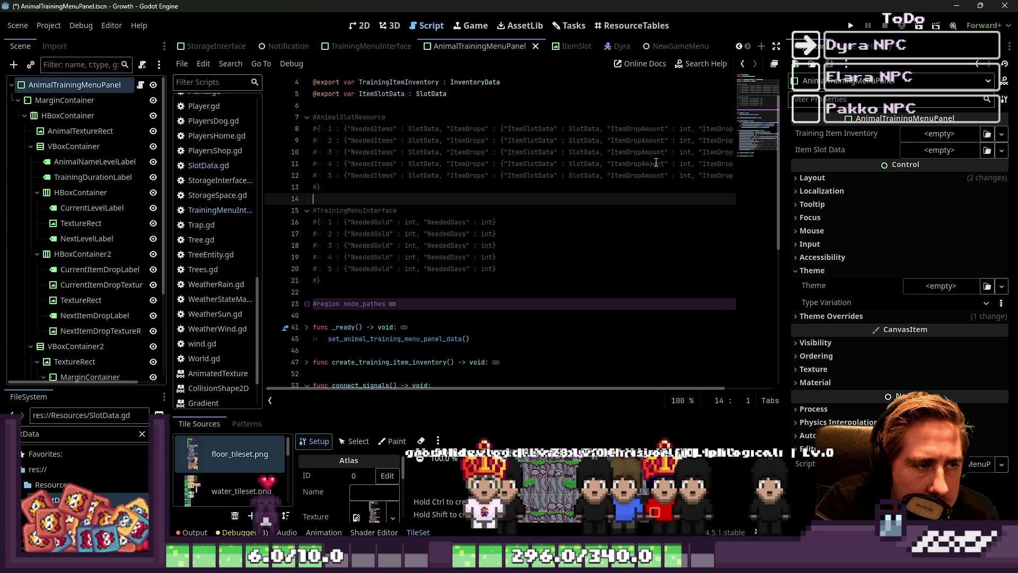
{"action": "key", "text": "Up"}
{"action": "key", "text": "End"}
{"action": "key", "text": "Up"}
{"action": "key", "text": "Up"}
{"action": "key", "text": "Left"}
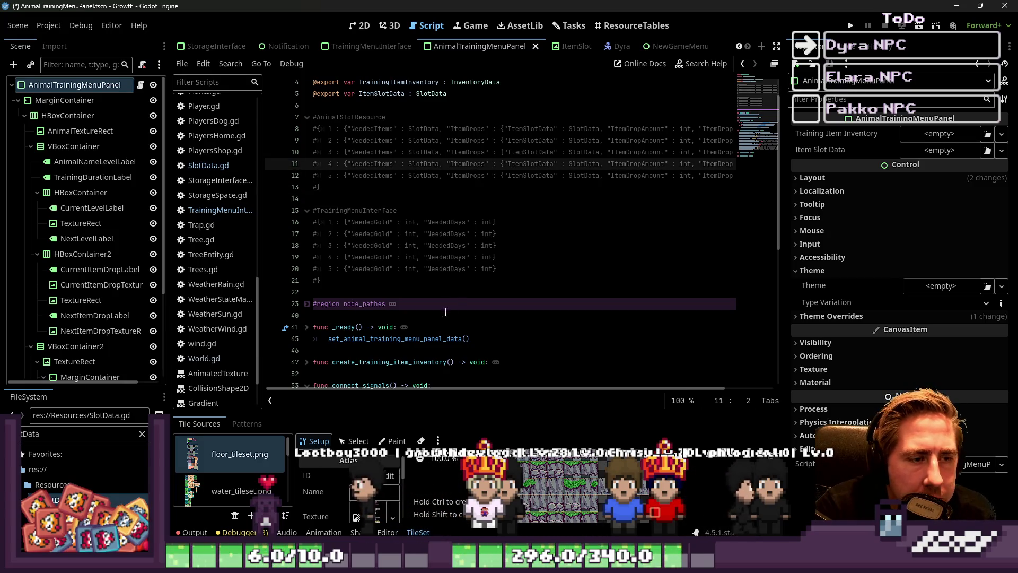
{"action": "scroll", "coordinate": [500, 391], "scroll_direction": "down", "scroll_amount": 3}
Step: Highlight the ItemDrops word near line 13 to see its occurrences, then clear the selection
{"action": "scroll", "coordinate": [499, 393], "scroll_direction": "up", "scroll_amount": 3}
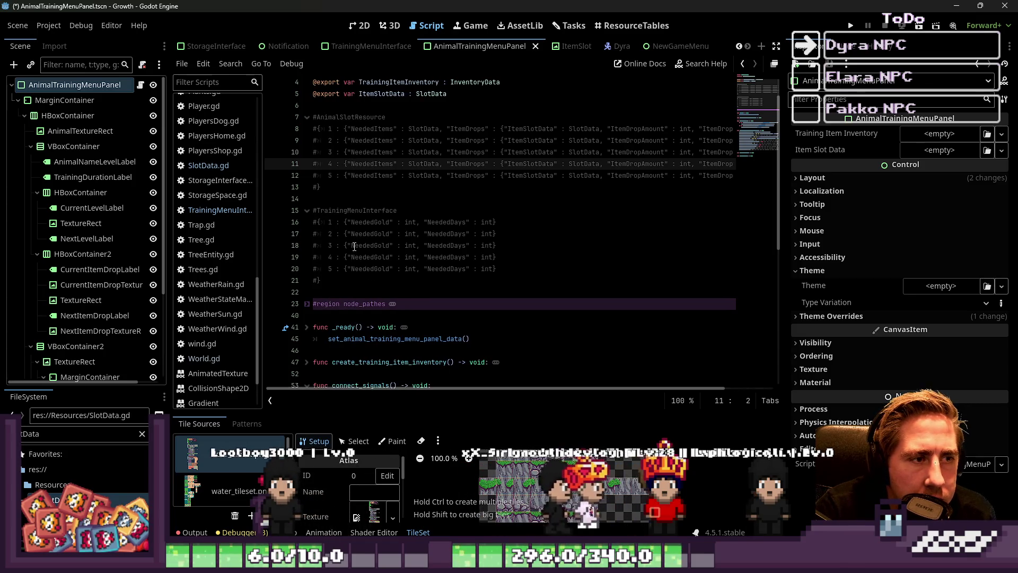
{"action": "key", "text": "Down"}
{"action": "key", "text": "Down"}
{"action": "key", "text": "End"}
{"action": "double_click", "coordinate": [428, 152]}
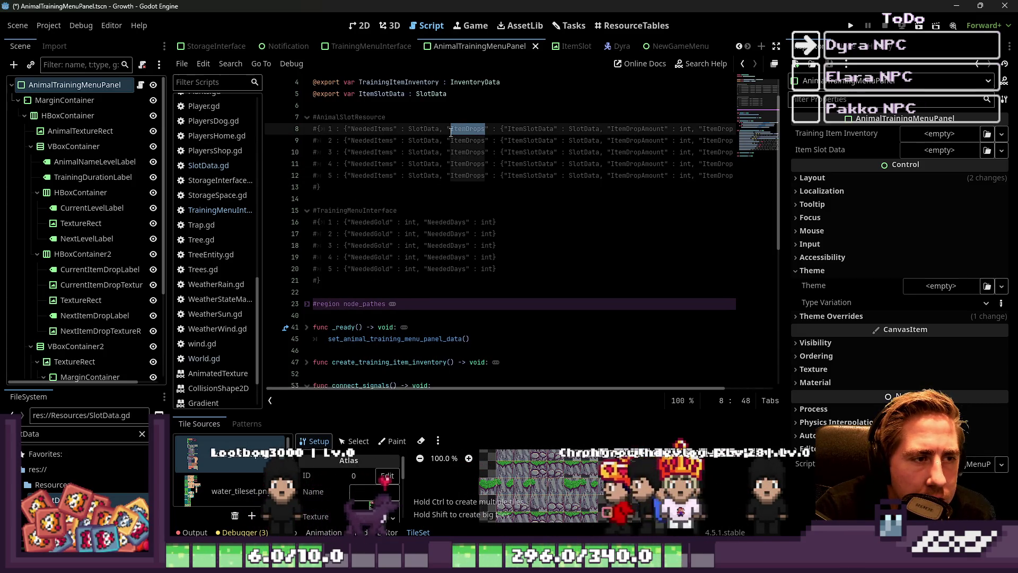
{"action": "left_click", "coordinate": [389, 187]}
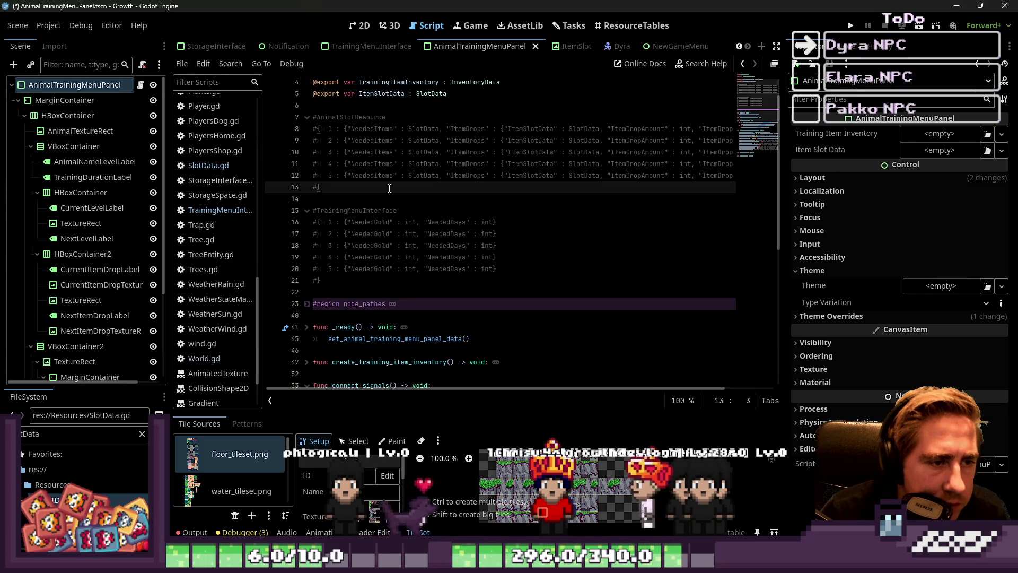
Step: Step down to line 16's NeededGold entry, then switch to the SlotData.gd script
{"action": "key", "text": "Down"}
{"action": "key", "text": "Down"}
{"action": "key", "text": "Down"}
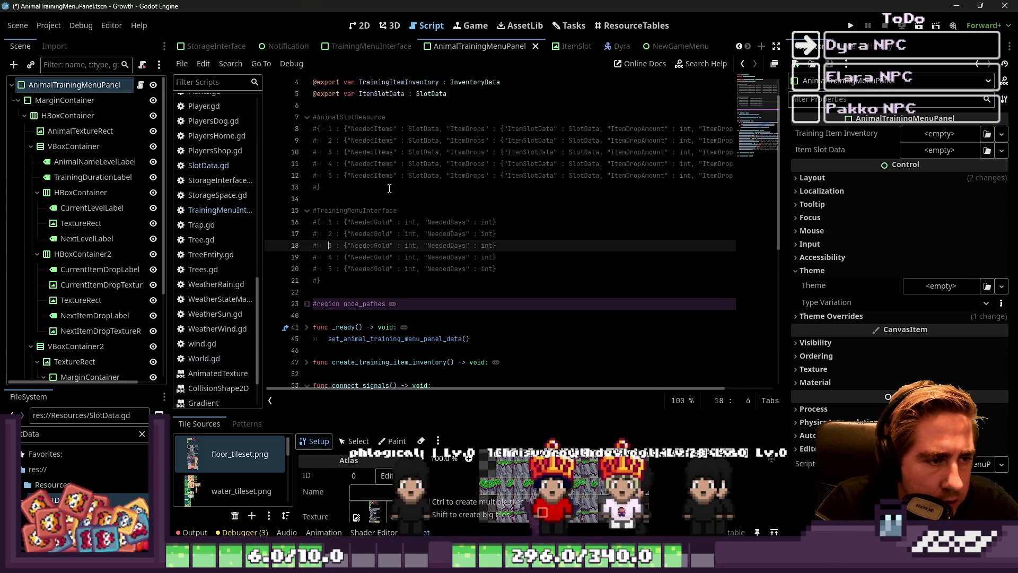
{"action": "key", "text": "Up"}
{"action": "key", "text": "Up"}
{"action": "key", "text": "ctrl+Right"}
{"action": "key", "text": "ctrl+Right"}
{"action": "key", "text": "ctrl+Right"}
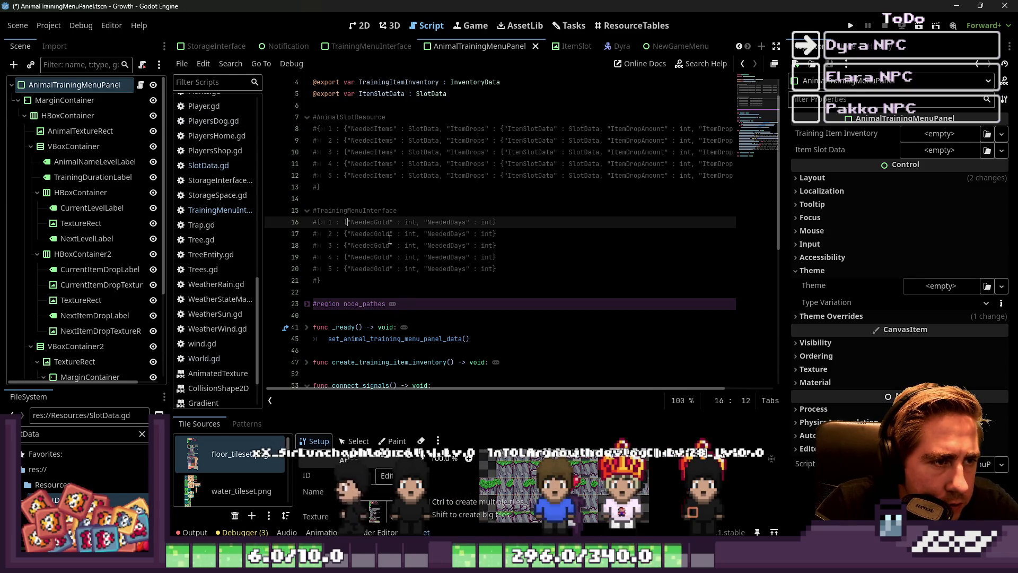
{"action": "left_click", "coordinate": [223, 166]}
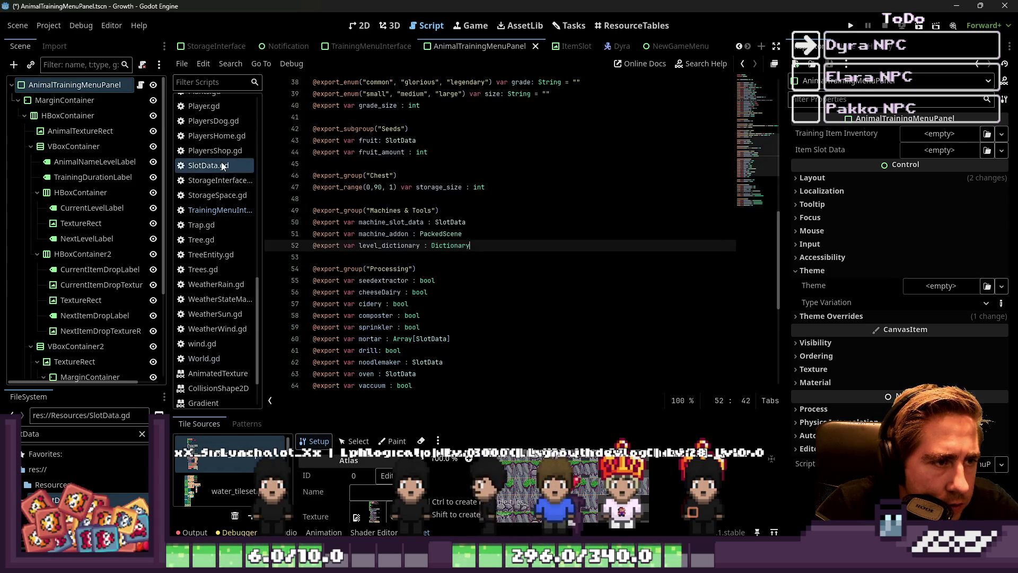
Step: Browse the TrainingMenuInterface, SlotData and ItemSlot scripts
{"action": "left_click", "coordinate": [217, 210]}
{"action": "left_click", "coordinate": [210, 166]}
{"action": "scroll", "coordinate": [209, 170], "scroll_direction": "up", "scroll_amount": 10}
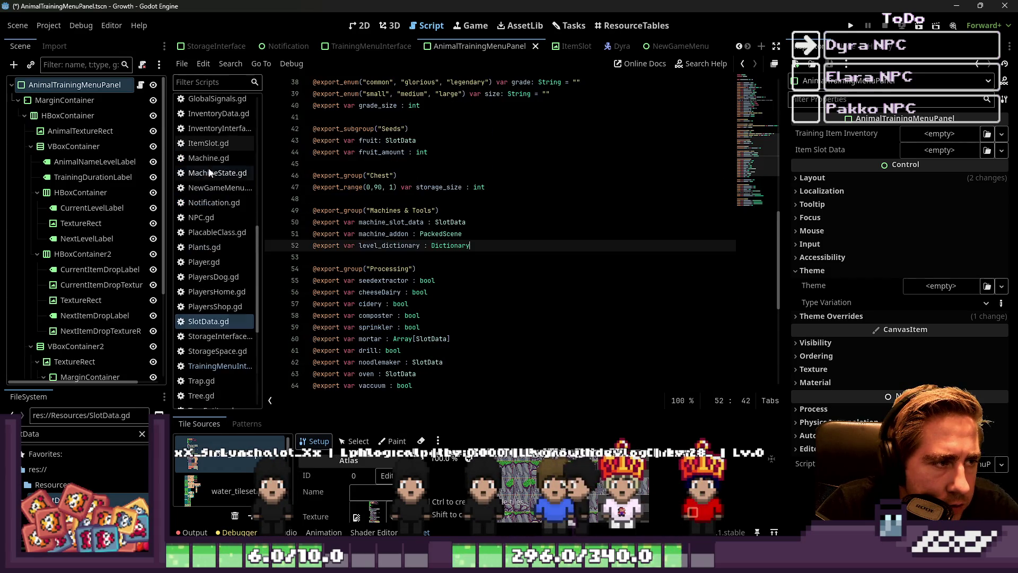
{"action": "scroll", "coordinate": [209, 175], "scroll_direction": "down", "scroll_amount": 5}
{"action": "left_click", "coordinate": [222, 262]}
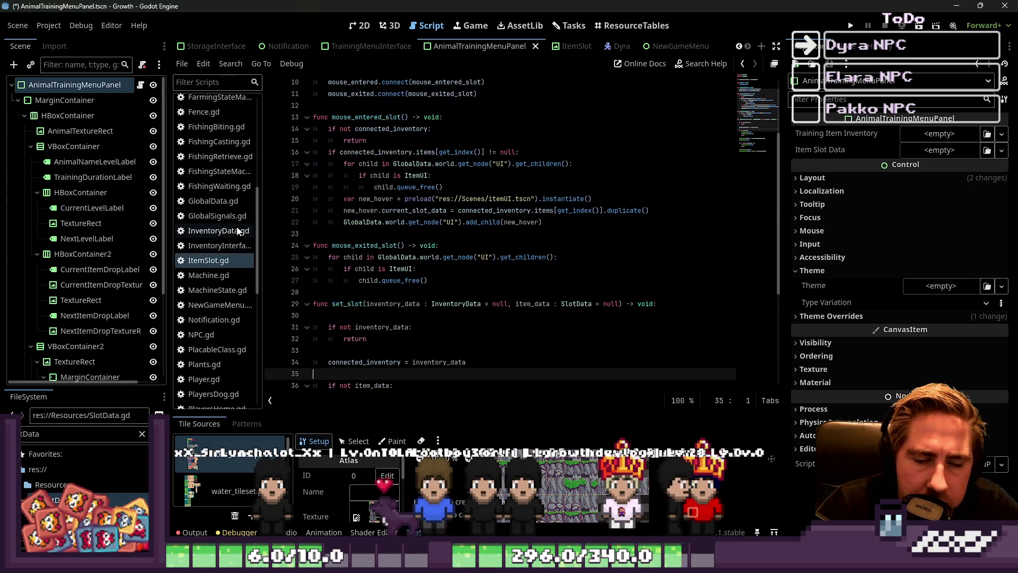
{"action": "scroll", "coordinate": [225, 222], "scroll_direction": "up", "scroll_amount": 5}
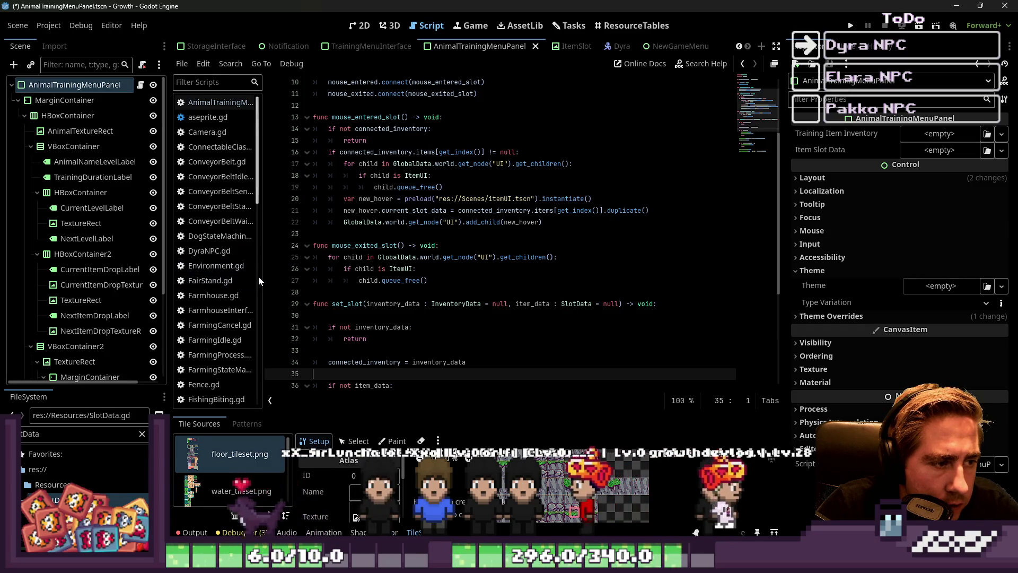
{"action": "scroll", "coordinate": [258, 276], "scroll_direction": "up", "scroll_amount": 4}
Step: Widen the script list and reopen TrainingMenuInterface.gd after level 1's opening brace
{"action": "left_click_drag", "start_coordinate": [264, 278], "coordinate": [312, 277]}
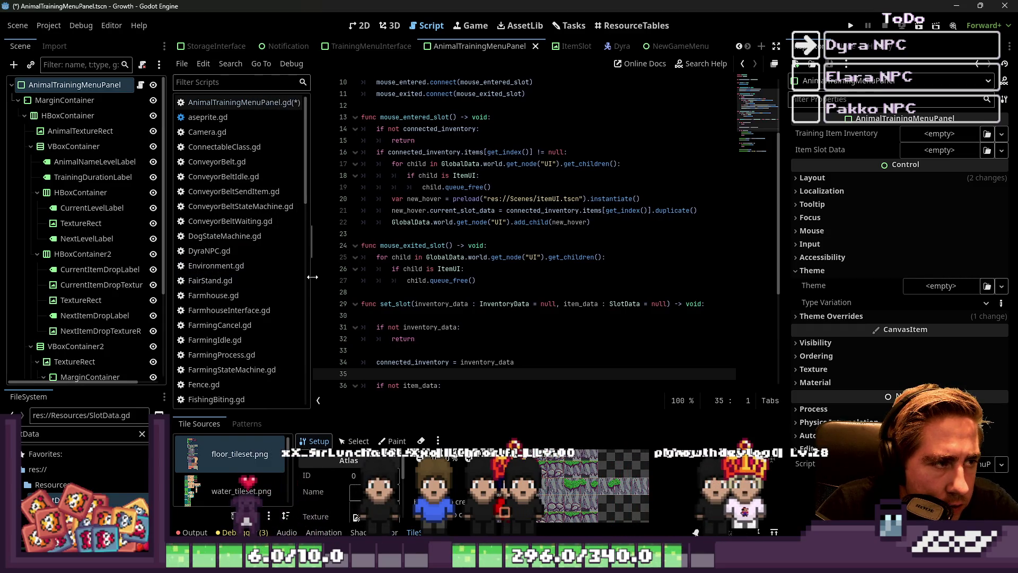
{"action": "left_click", "coordinate": [228, 103]}
{"action": "scroll", "coordinate": [269, 219], "scroll_direction": "down", "scroll_amount": 12}
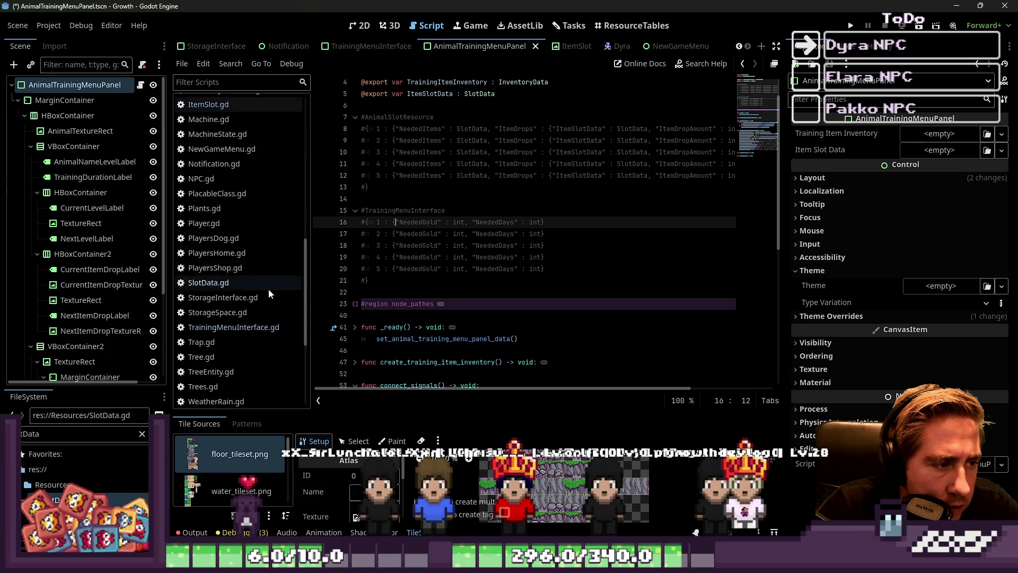
{"action": "left_click", "coordinate": [234, 327]}
{"action": "scroll", "coordinate": [390, 268], "scroll_direction": "up", "scroll_amount": 5}
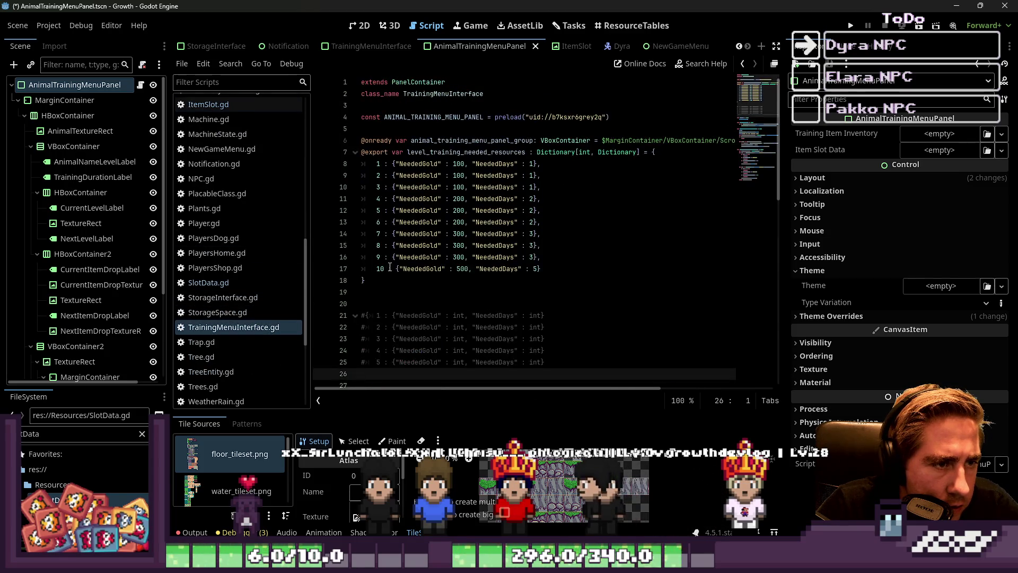
{"action": "left_click", "coordinate": [394, 164]}
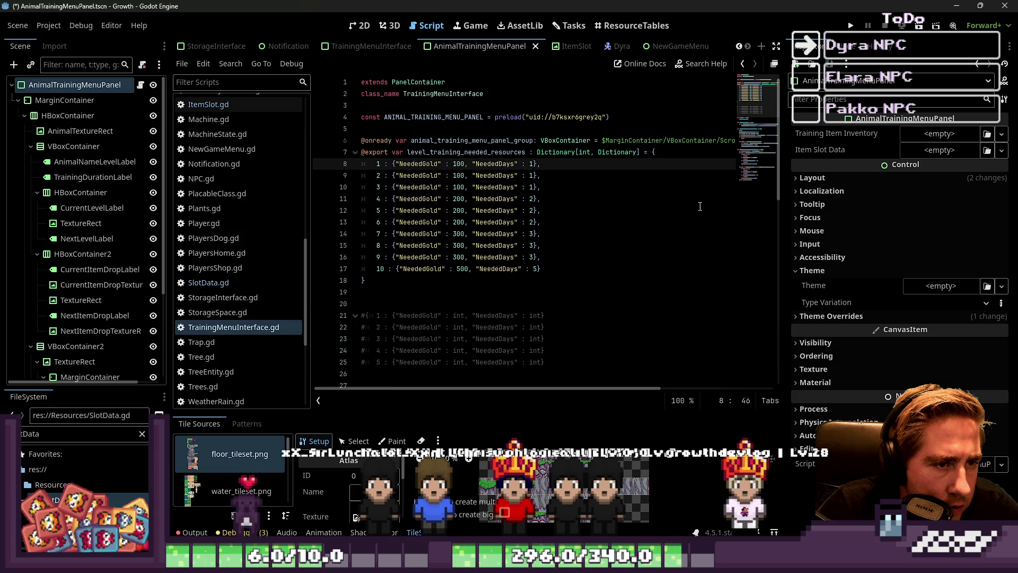
Step: Select the ten level entries with multiple carets and add a trailing comma to level 10's line
{"action": "key", "text": "Right"}
{"action": "key", "text": "Right"}
{"action": "key", "text": "Right"}
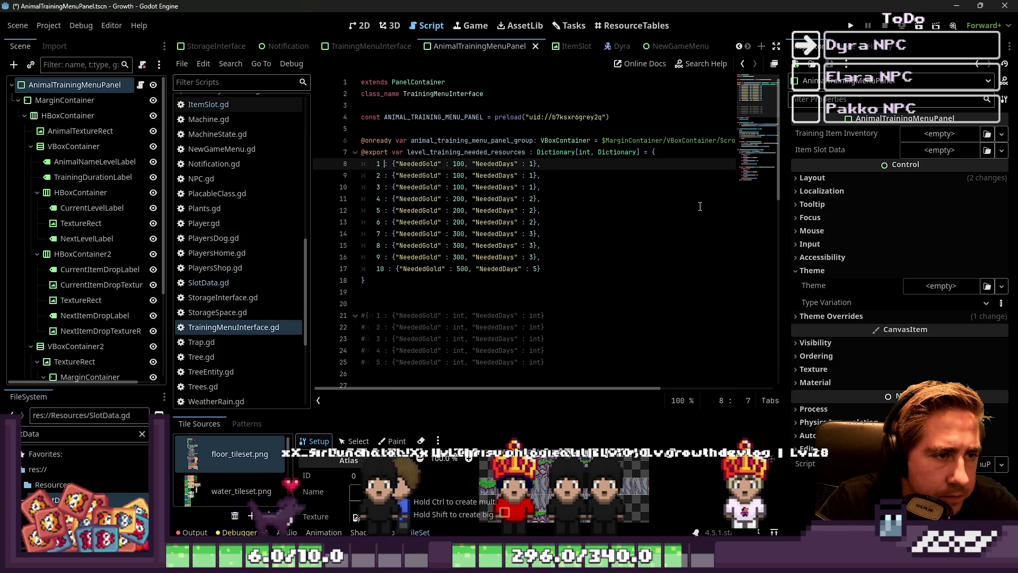
{"action": "key", "text": "shift+alt+Down"}
{"action": "key", "text": "shift+alt+Down"}
{"action": "key", "text": "shift+alt+Down"}
{"action": "key", "text": "shift+alt+Down"}
{"action": "key", "text": "shift+alt+Down"}
{"action": "key", "text": "shift+alt+Down"}
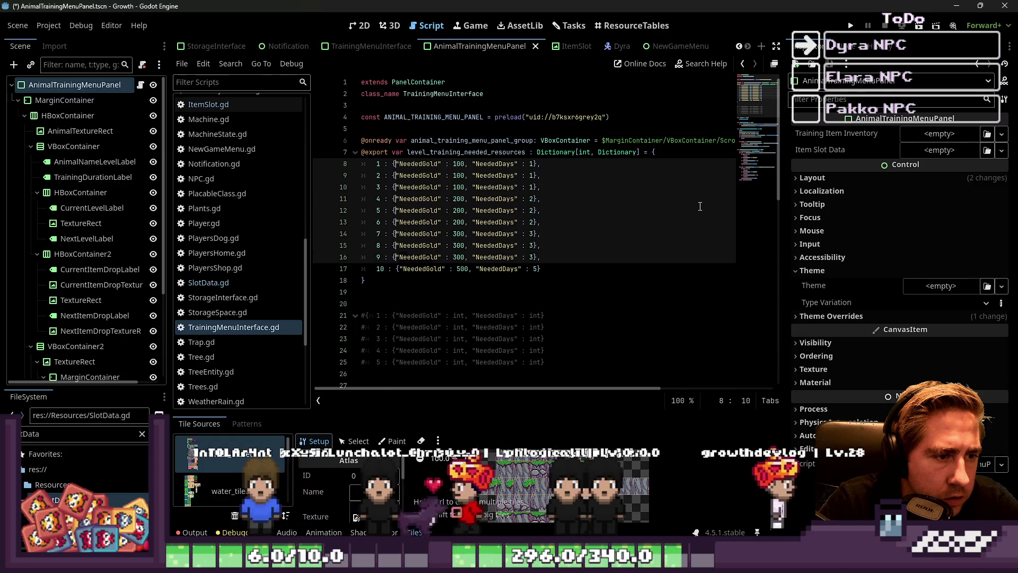
{"action": "key", "text": "Escape"}
{"action": "key", "text": "Down"}
{"action": "key", "text": "Down"}
{"action": "key", "text": "Down"}
{"action": "key", "text": "Down"}
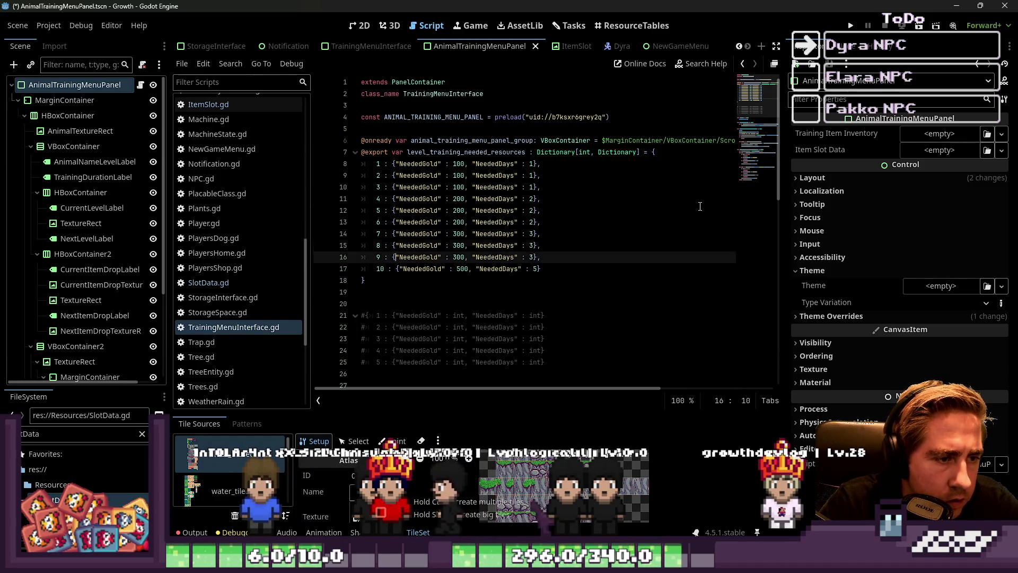
{"action": "key", "text": "Up"}
{"action": "key", "text": "Up"}
{"action": "key", "text": "Up"}
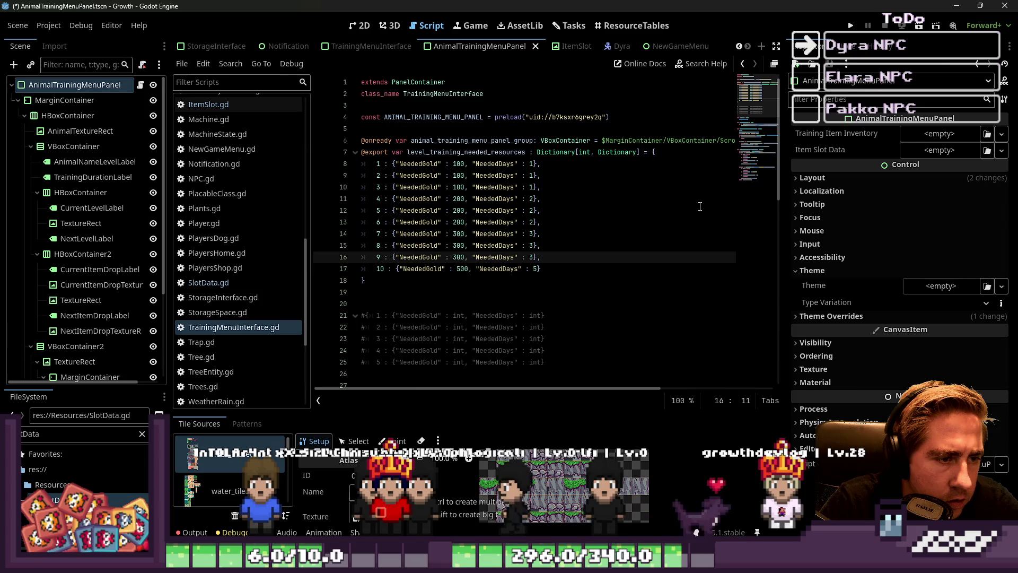
{"action": "key", "text": "Down"}
{"action": "key", "text": "End"}
{"action": "key", "text": "Left"}
{"action": "key", "text": "Left"}
{"action": "key", "text": "Left"}
{"action": "key", "text": "Right"}
{"action": "key", "text": "Right"}
{"action": "key", "text": "Right"}
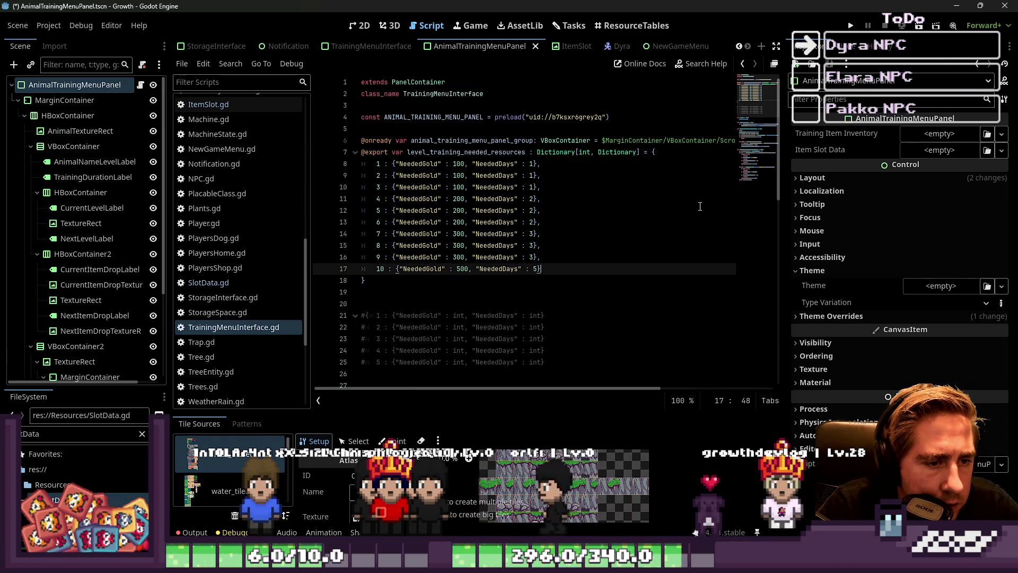
{"action": "key", "text": "shift+alt+Up"}
{"action": "key", "text": "shift+alt+Up"}
{"action": "key", "text": "shift+alt+Up"}
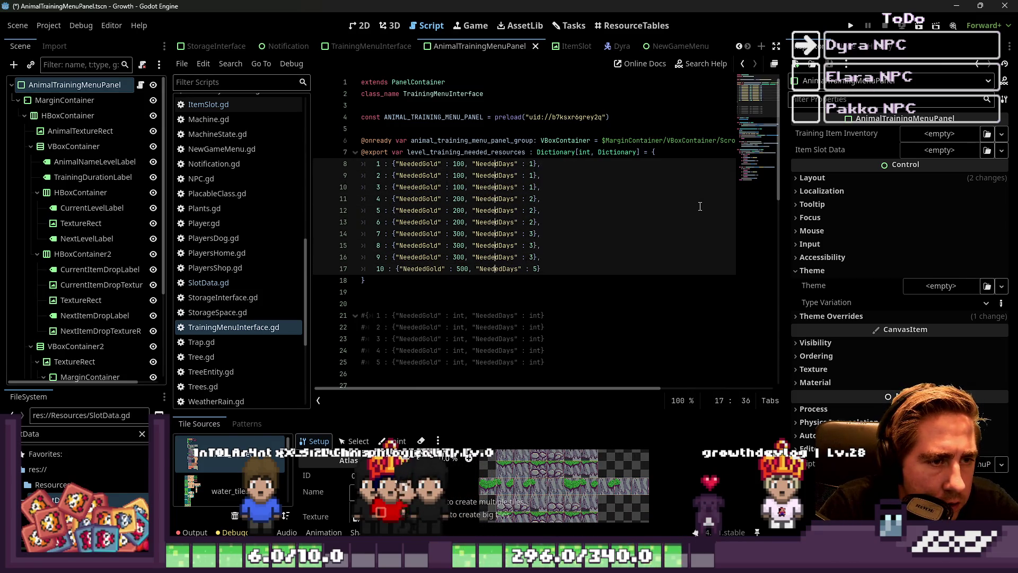
{"action": "key", "text": "Right"}
{"action": "key", "text": "Right"}
{"action": "key", "text": "Right"}
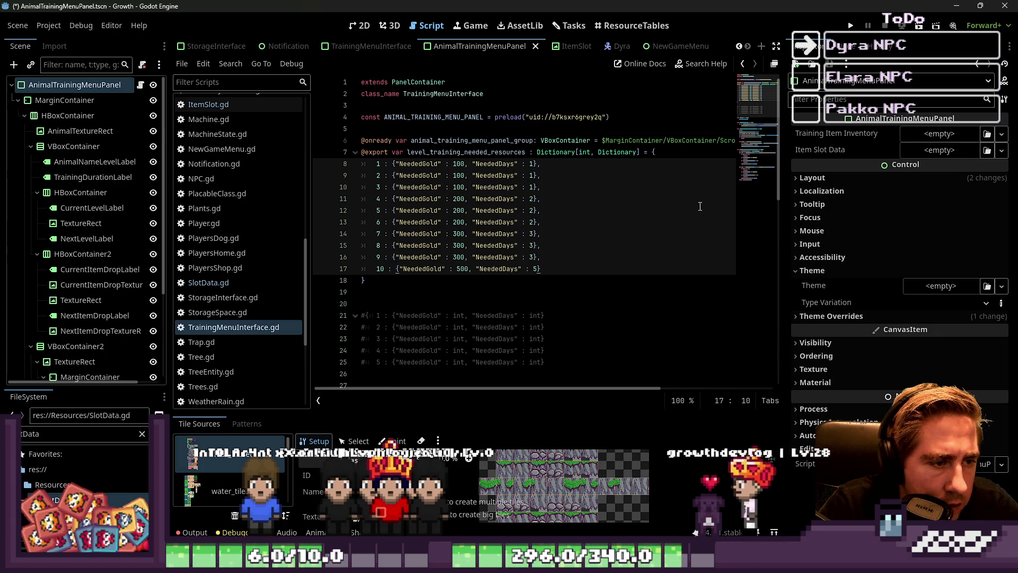
{"action": "key", "text": "End"}
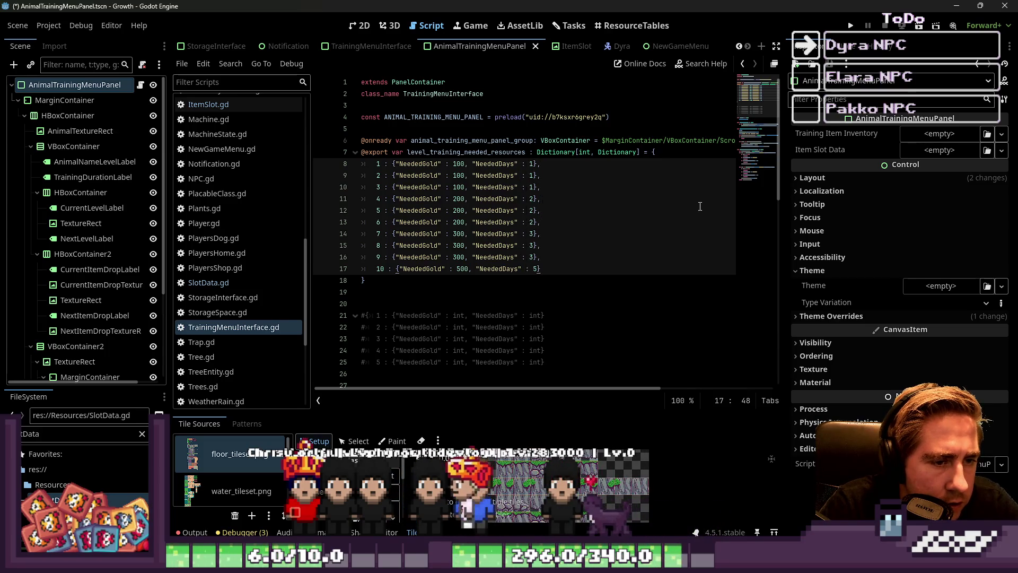
{"action": "key", "text": "Escape"}
{"action": "type", "text": ","}
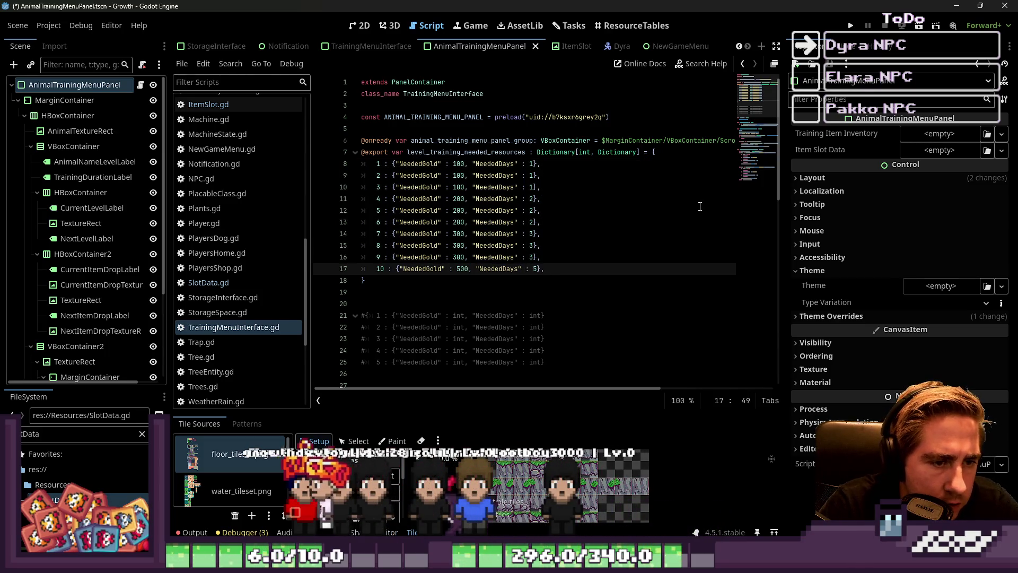
Step: Insert "NeededItemAmount" : , after each opening brace on lines 8–17, then view the Tasks board
{"action": "key", "text": "shift+alt+Up"}
{"action": "key", "text": "shift+alt+Up"}
{"action": "key", "text": "shift+alt+Up"}
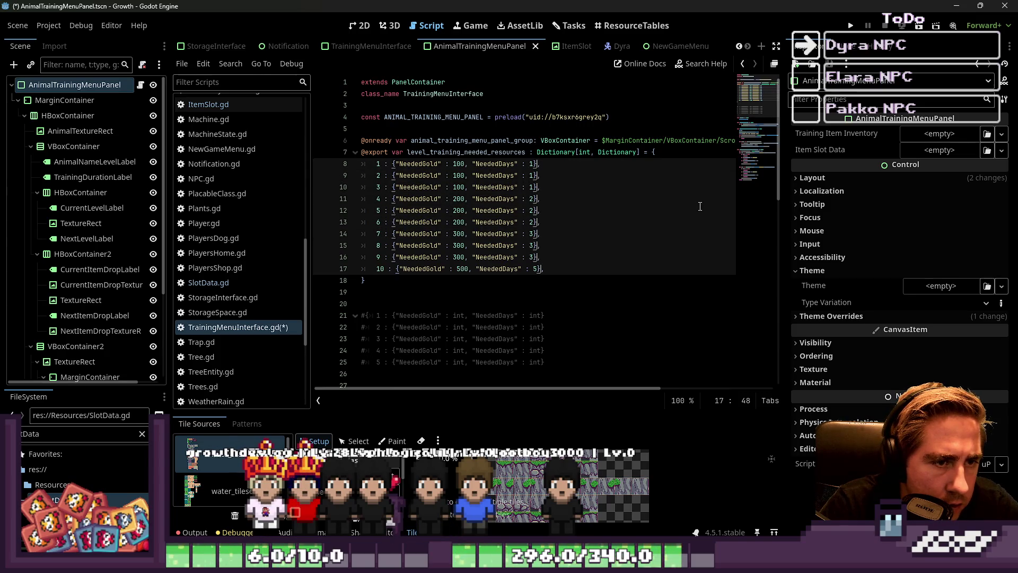
{"action": "key", "text": "ctrl+Left"}
{"action": "key", "text": "ctrl+Left"}
{"action": "key", "text": "ctrl+Left"}
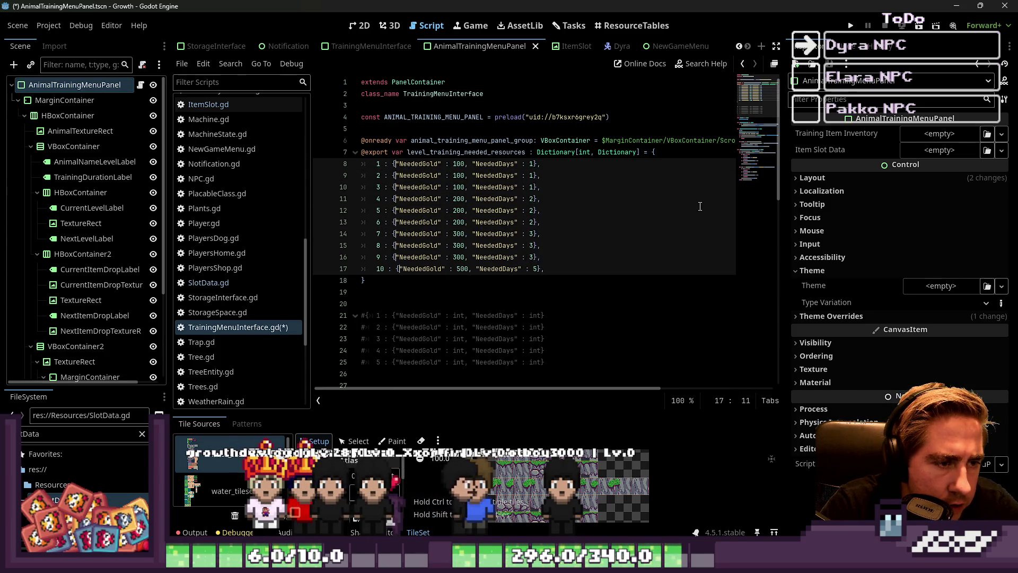
{"action": "type", "text": "\"Nee"}
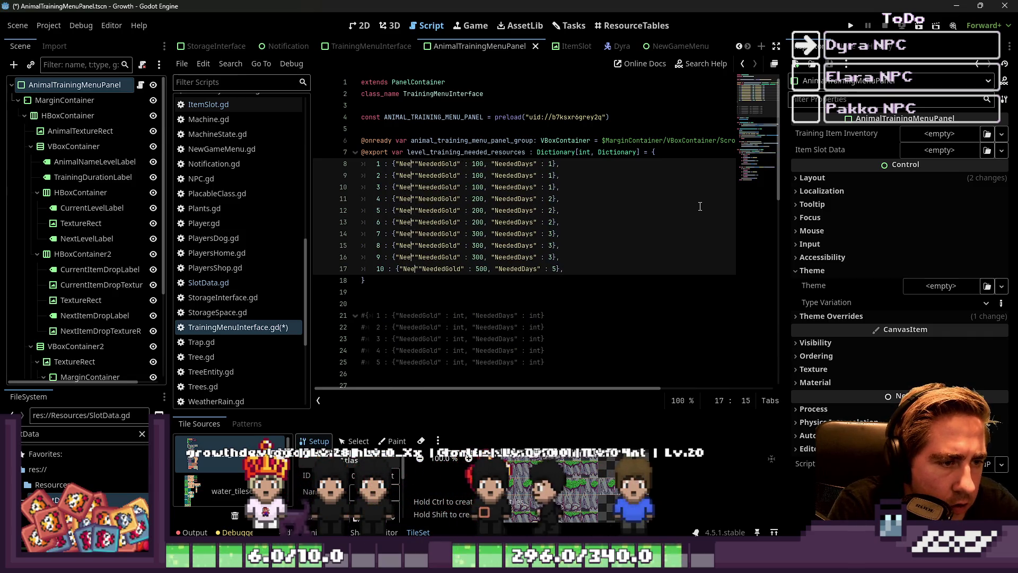
{"action": "type", "text": "dedItemAmount\" . "}
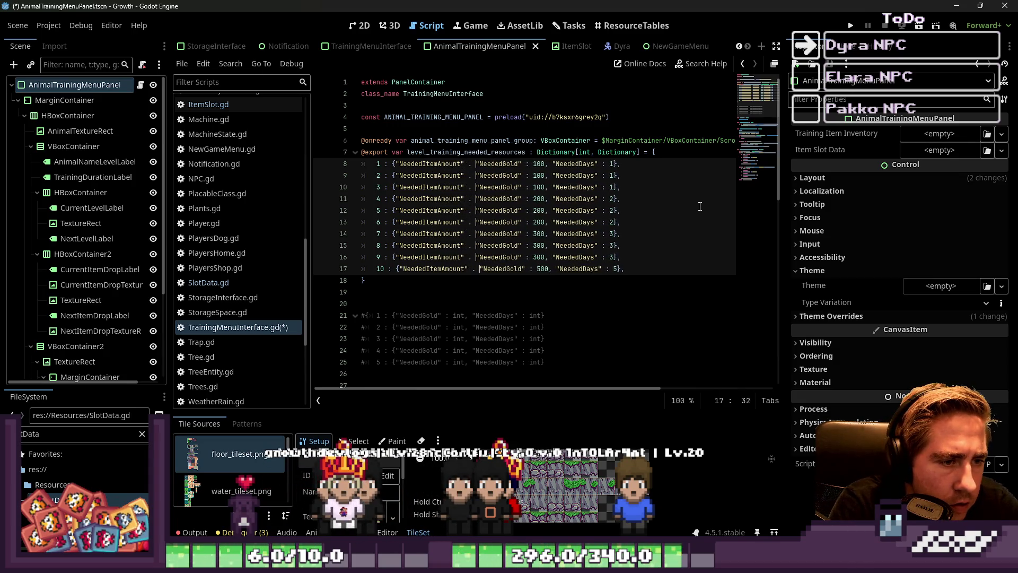
{"action": "type", "text": ","}
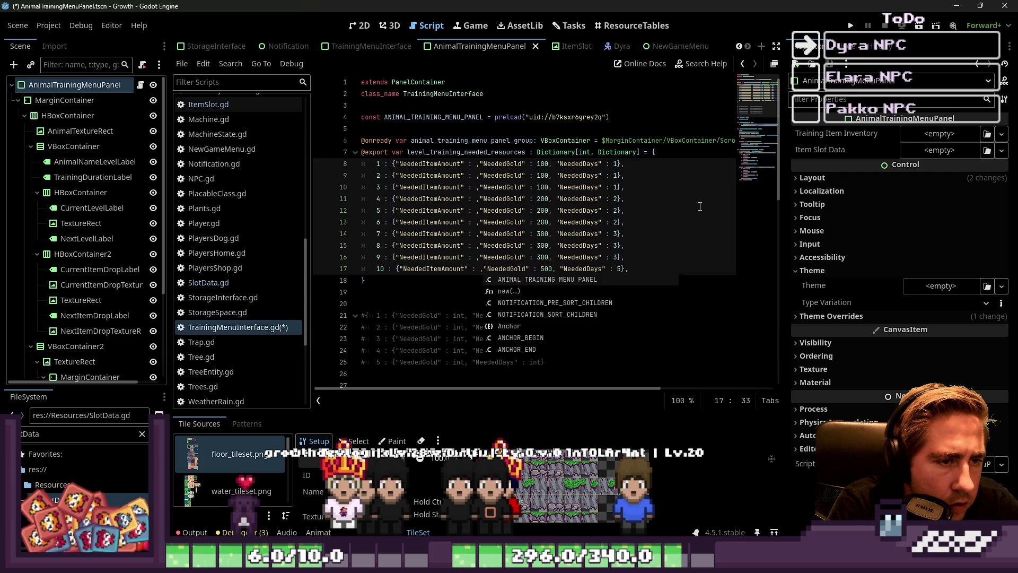
{"action": "key", "text": "Left"}
{"action": "key", "text": "Left"}
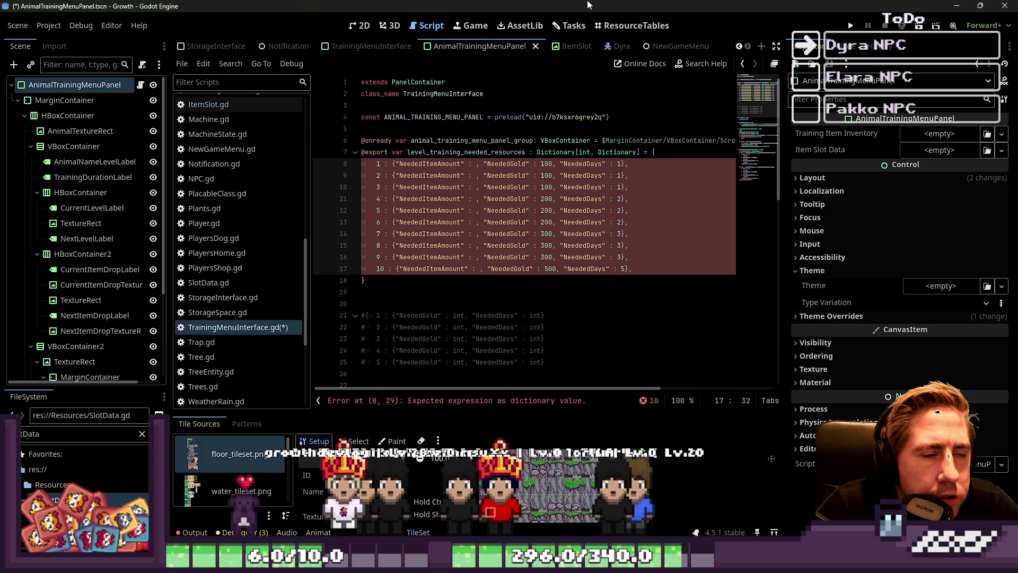
{"action": "left_click", "coordinate": [572, 25]}
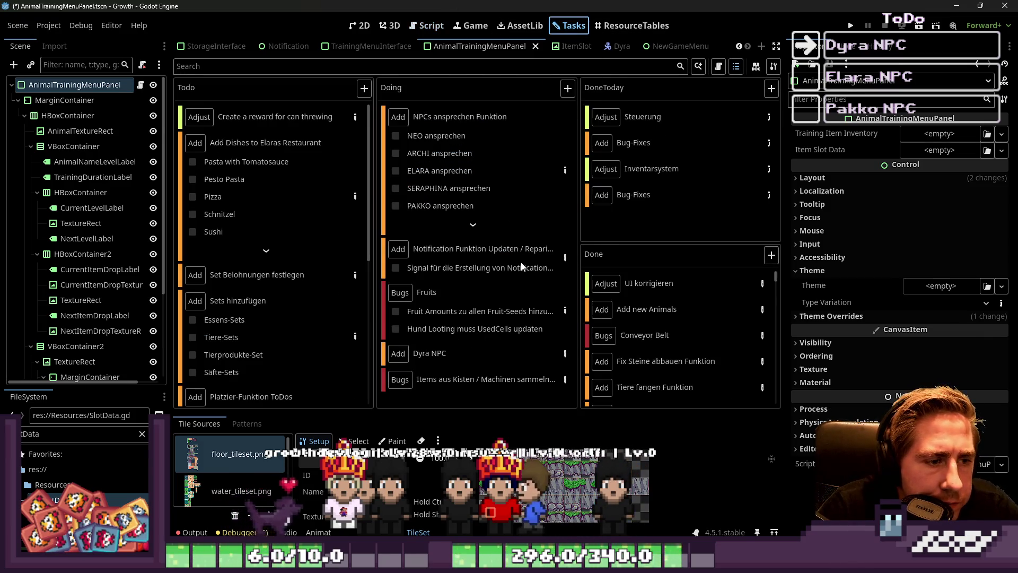
Step: Read the Dyra NPC task's per-level gold, food and day costs, then go back to the script
{"action": "left_click", "coordinate": [565, 357]}
{"action": "scroll", "coordinate": [498, 270], "scroll_direction": "down", "scroll_amount": 5}
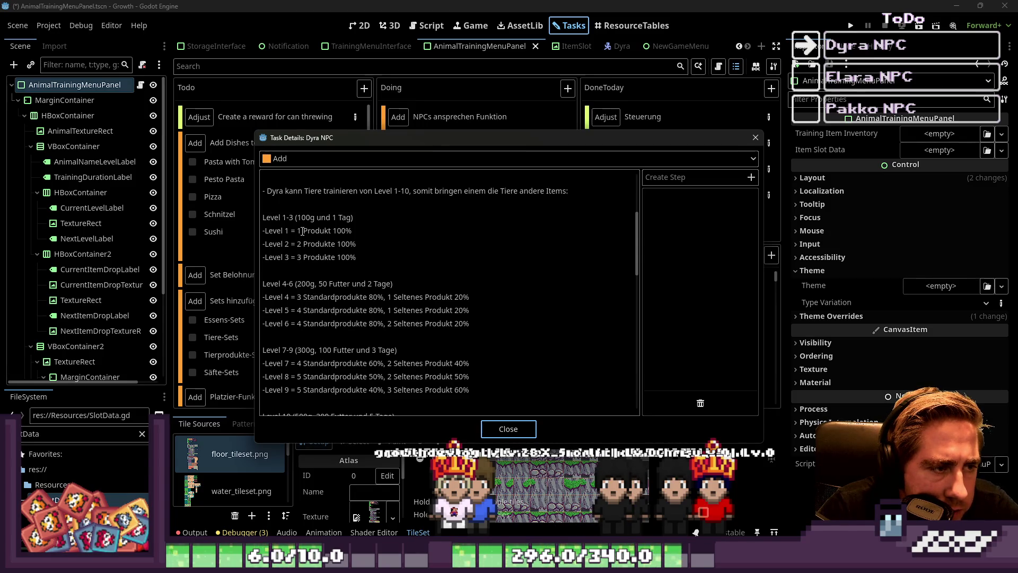
{"action": "scroll", "coordinate": [325, 288], "scroll_direction": "down", "scroll_amount": 2}
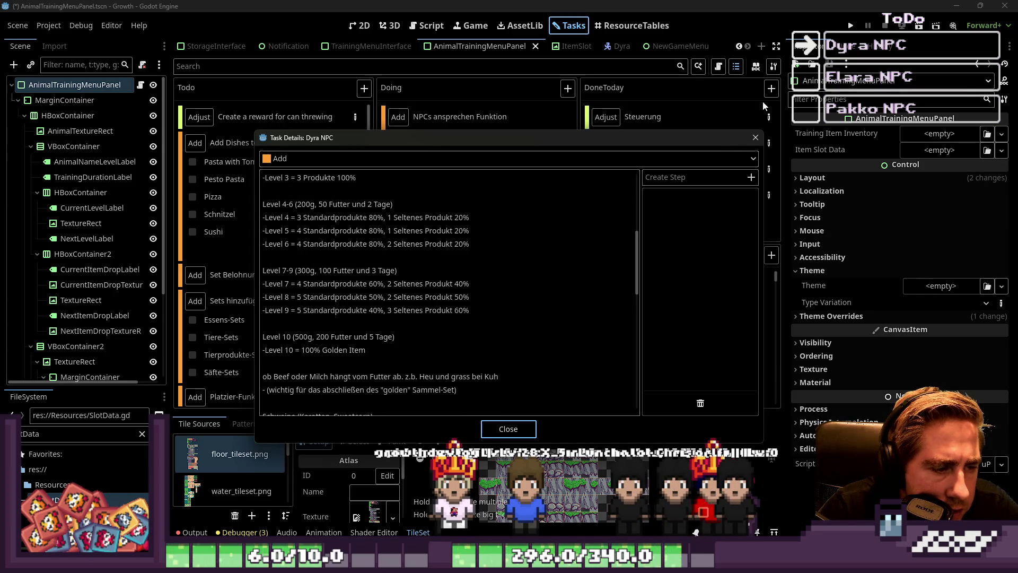
{"action": "left_click", "coordinate": [756, 137]}
{"action": "left_click", "coordinate": [421, 26]}
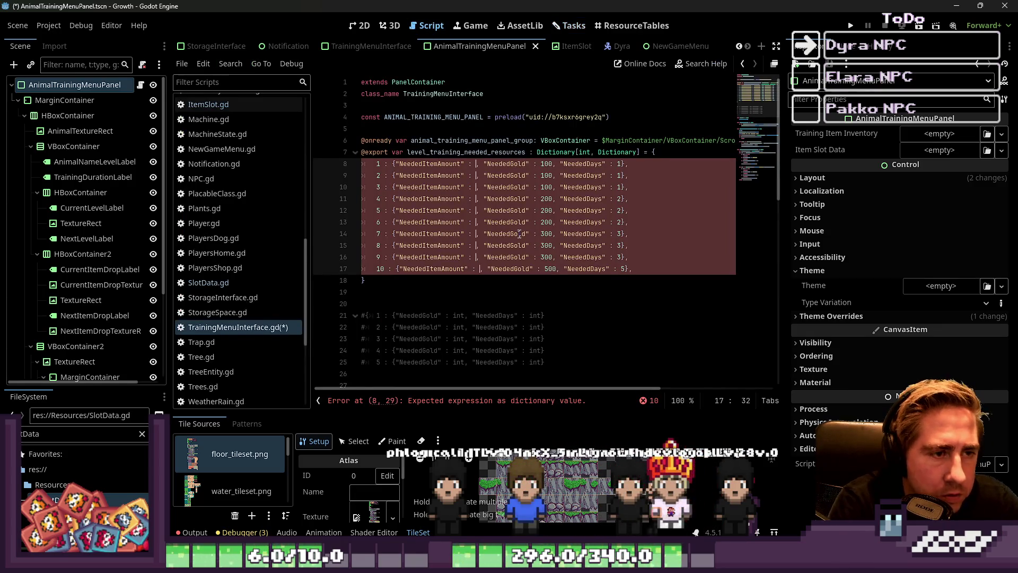
Step: Enter NeededItemAmount 10 for levels 1, 2 and 3
{"action": "key", "text": "Up"}
{"action": "key", "text": "Up"}
{"action": "key", "text": "Up"}
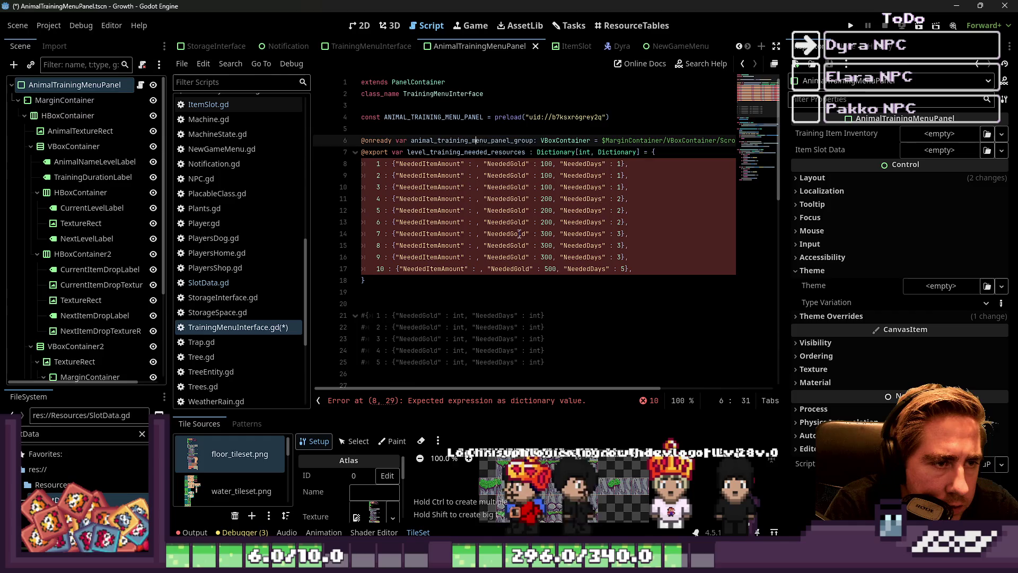
{"action": "key", "text": "Up"}
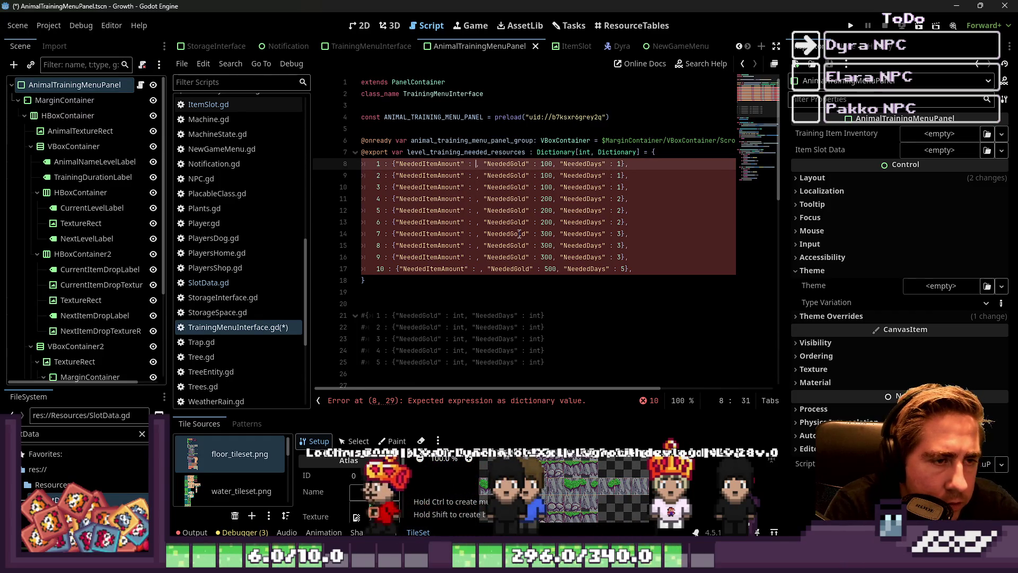
{"action": "type", "text": "10"}
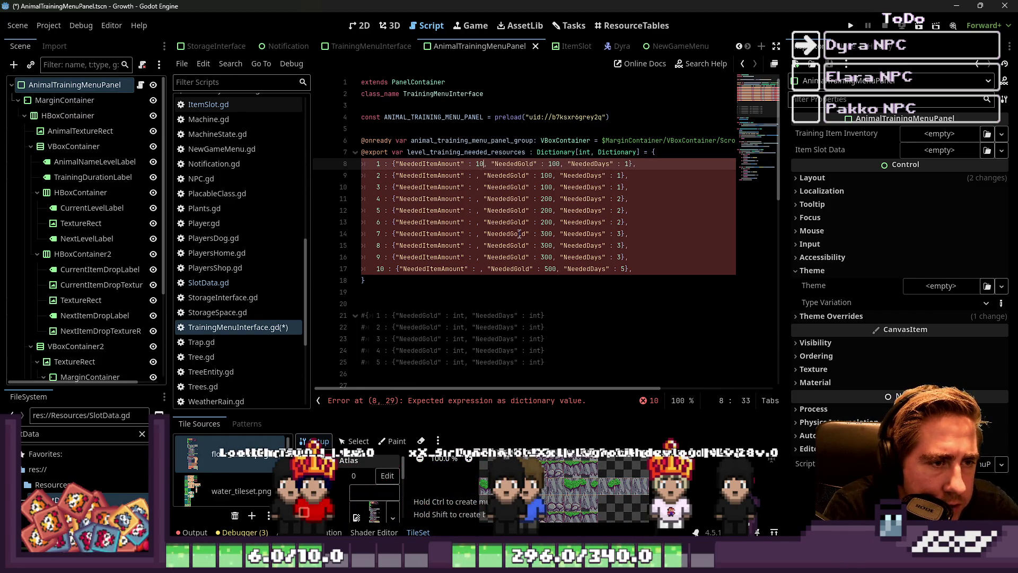
{"action": "key", "text": "Down"}
{"action": "key", "text": "Left"}
{"action": "key", "text": "Left"}
{"action": "type", "text": "10"}
{"action": "key", "text": "Down"}
{"action": "key", "text": "Left"}
{"action": "key", "text": "Left"}
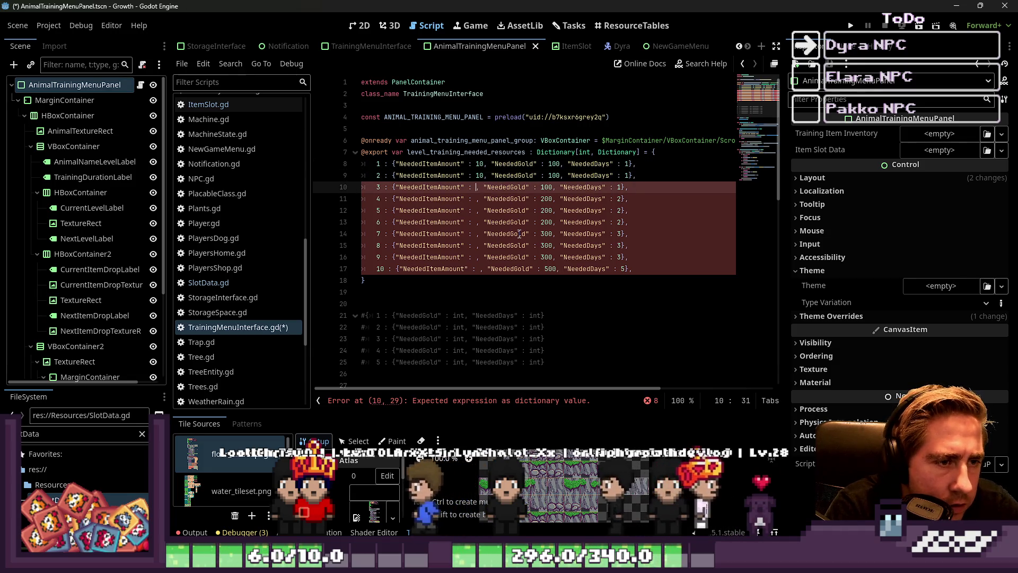
{"action": "type", "text": "10"}
{"action": "key", "text": "Down"}
{"action": "key", "text": "Left"}
{"action": "key", "text": "Left"}
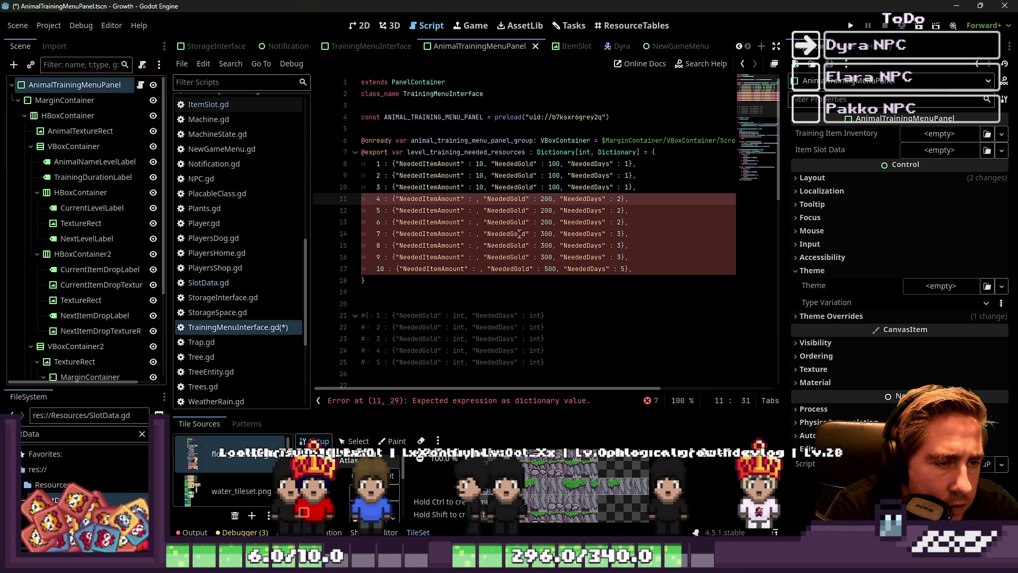
{"action": "key", "text": "Down"}
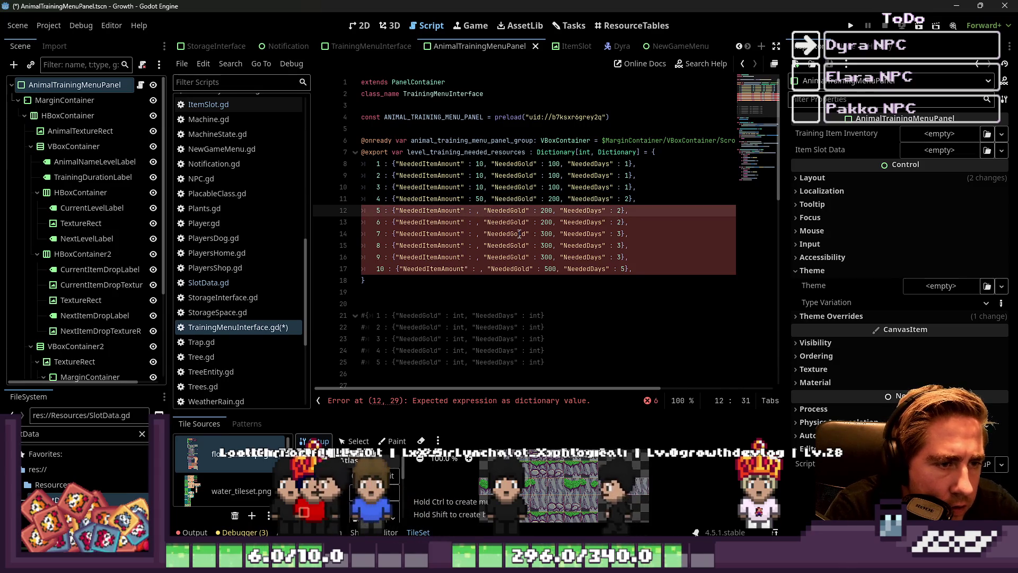
Step: Correct the level 5 and 6 amounts to 50
{"action": "key", "text": "shift+alt+Down"}
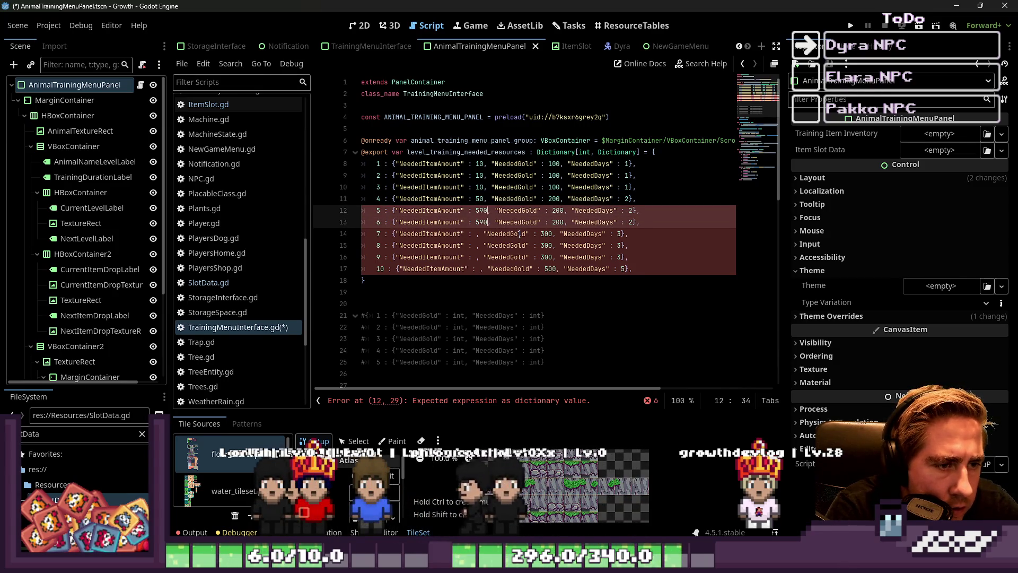
{"action": "key", "text": "BackSpace"}
{"action": "key", "text": "BackSpace"}
{"action": "type", "text": "0"}
{"action": "key", "text": "Escape"}
{"action": "key", "text": "Down"}
{"action": "key", "text": "Down"}
{"action": "key", "text": "Left"}
{"action": "key", "text": "Left"}
Step: Enter 100 for levels 7–9 and 500 for level 10, then save the scene
{"action": "key", "text": "shift+alt+Down"}
{"action": "key", "text": "shift+alt+Down"}
{"action": "type", "text": "100"}
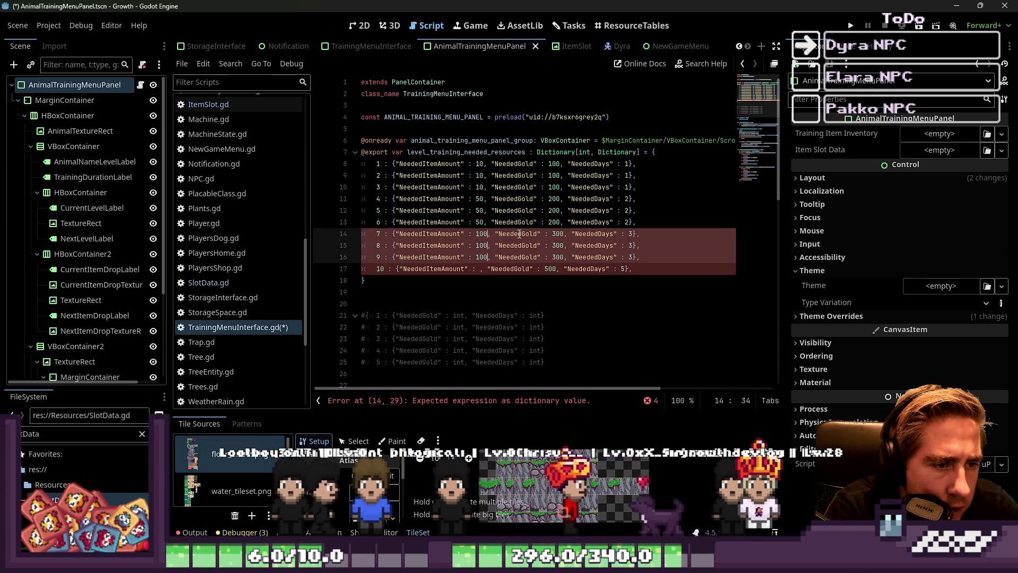
{"action": "key", "text": "Escape"}
{"action": "key", "text": "Down"}
{"action": "key", "text": "Left"}
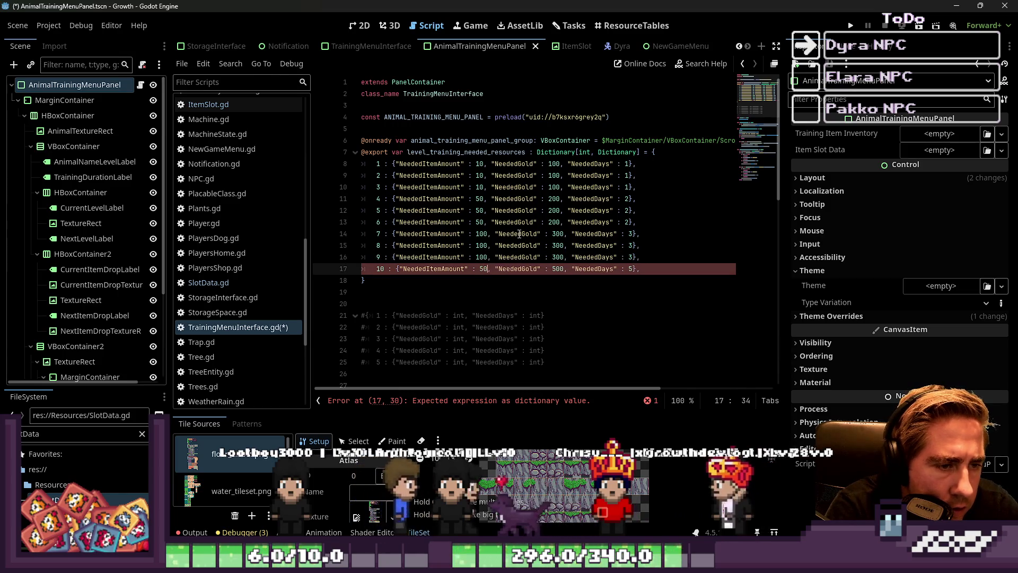
{"action": "type", "text": "500"}
{"action": "left_click", "coordinate": [533, 236]}
{"action": "key", "text": "ctrl+s"}
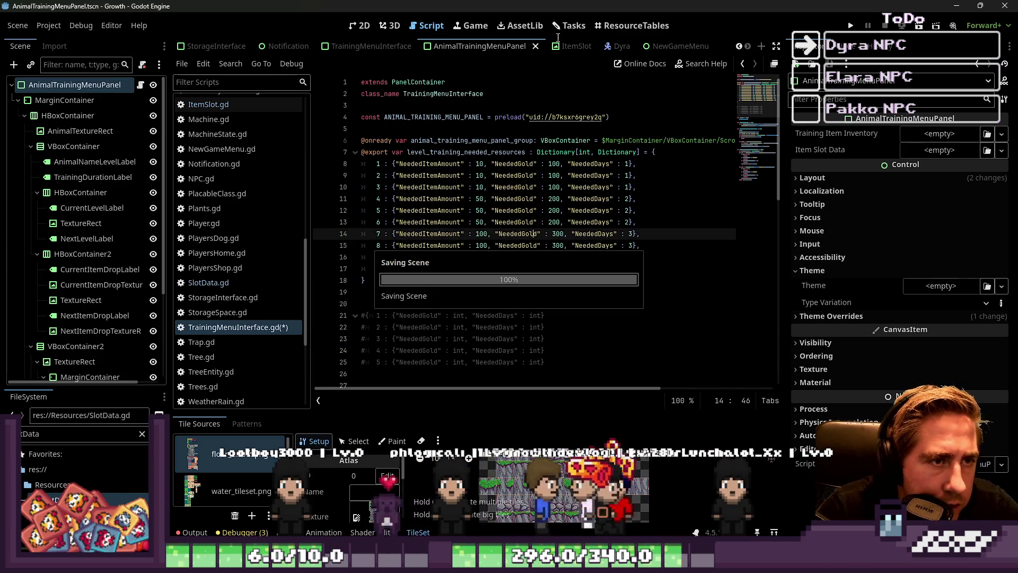
Step: Check the ResourceTables view, then return to the script editor and open the Dyra scene
{"action": "left_click", "coordinate": [636, 25]}
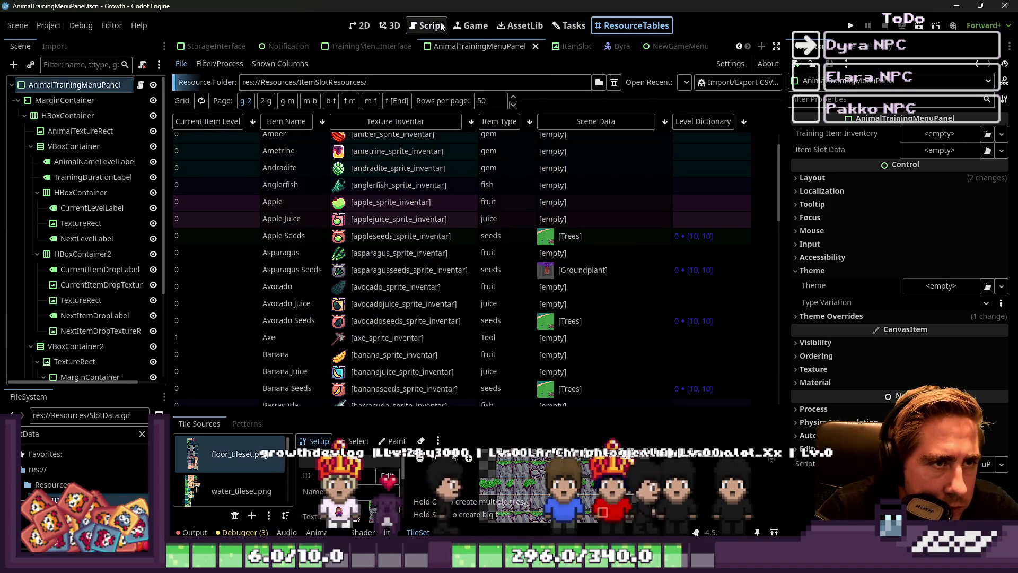
{"action": "key", "text": "ctrl+F3"}
{"action": "left_click", "coordinate": [476, 245]}
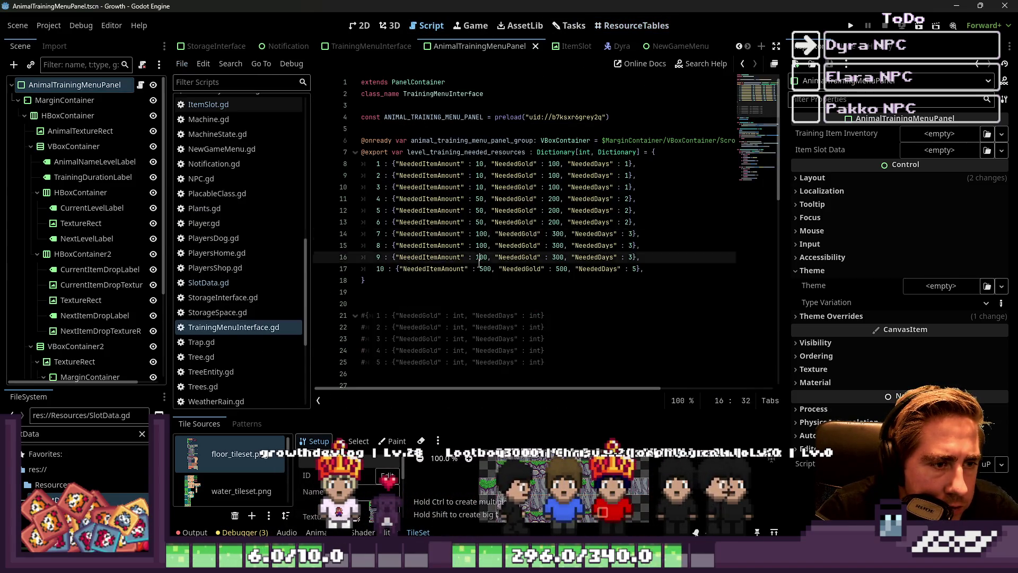
{"action": "left_click", "coordinate": [597, 49]}
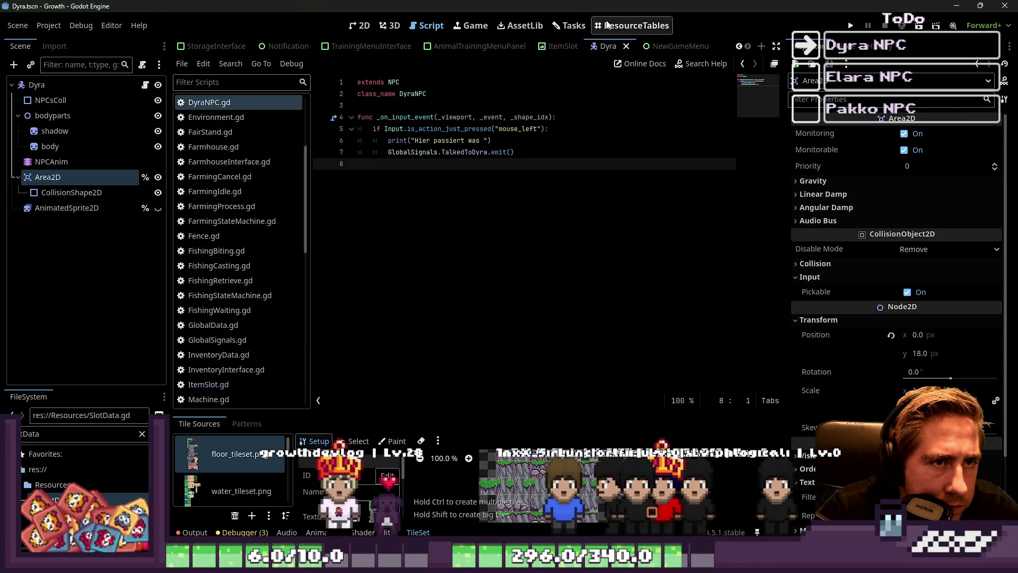
Step: Review the Dyra NPC task's level cost notes, marking the 100 Futter figure
{"action": "left_click", "coordinate": [568, 26]}
{"action": "left_click", "coordinate": [565, 354]}
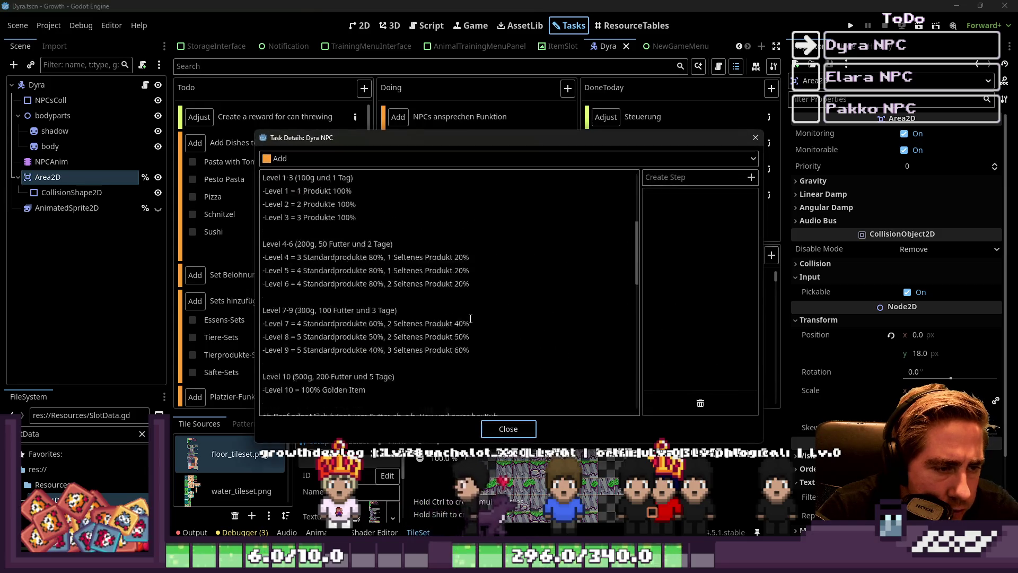
{"action": "scroll", "coordinate": [333, 201], "scroll_direction": "up", "scroll_amount": 3}
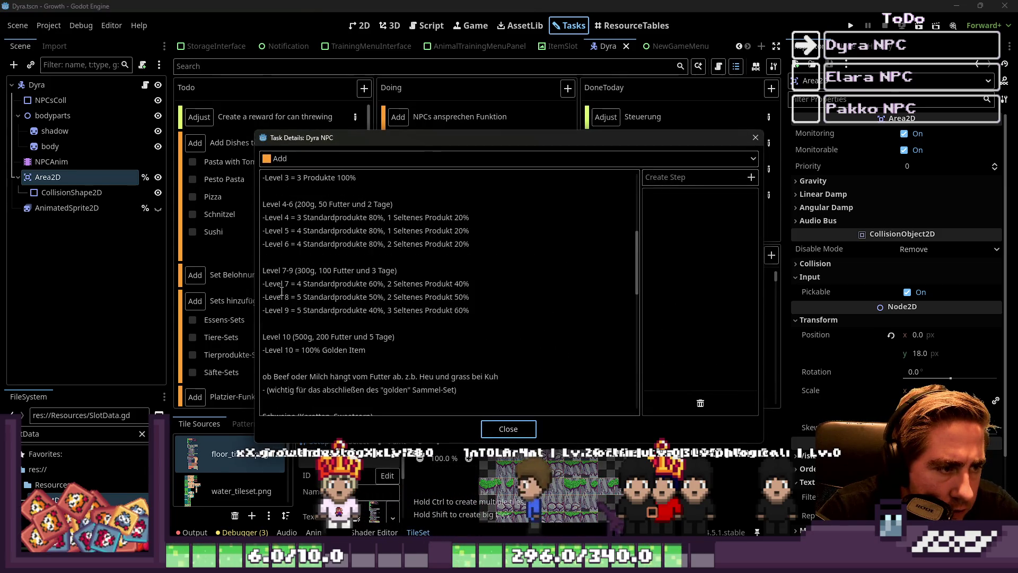
{"action": "left_click", "coordinate": [320, 273]}
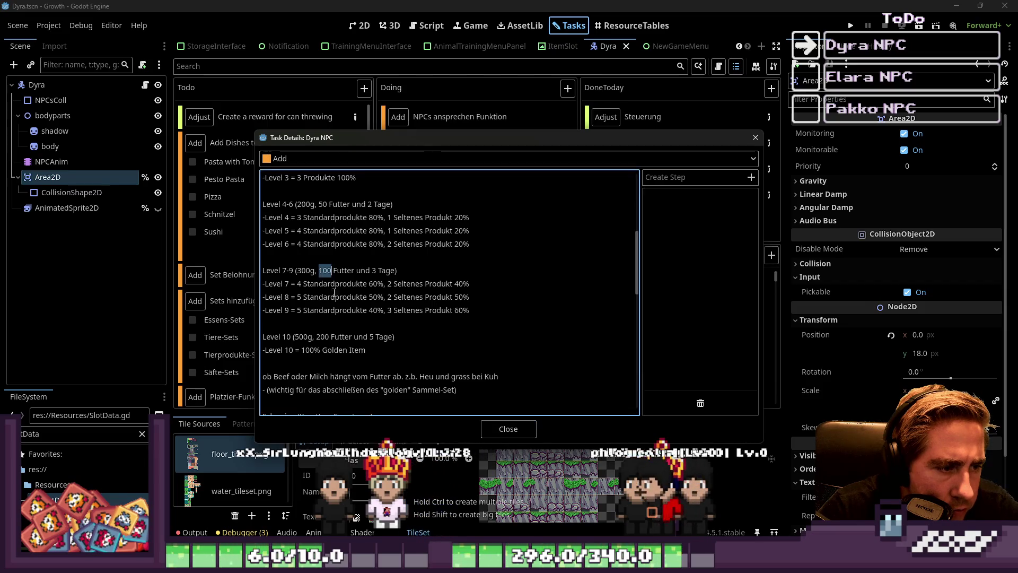
{"action": "left_click", "coordinate": [753, 139]}
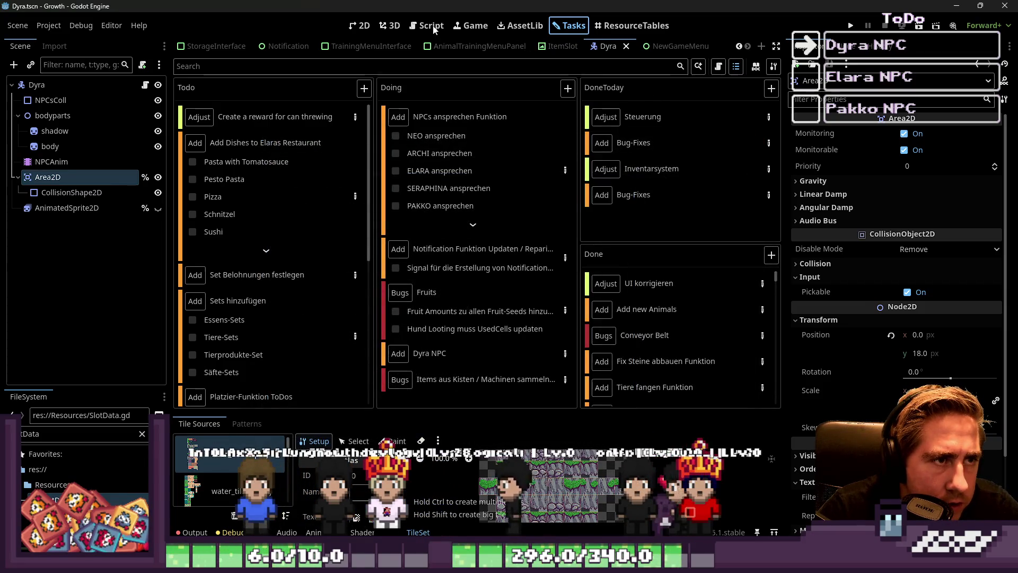
{"action": "left_click", "coordinate": [418, 28]}
{"action": "left_click", "coordinate": [566, 26]}
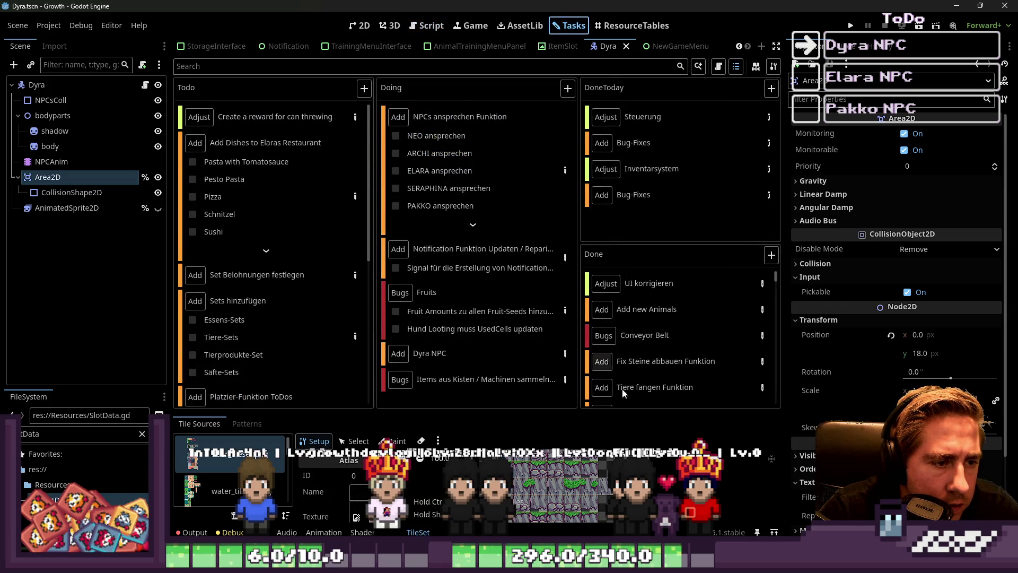
{"action": "left_click", "coordinate": [426, 25]}
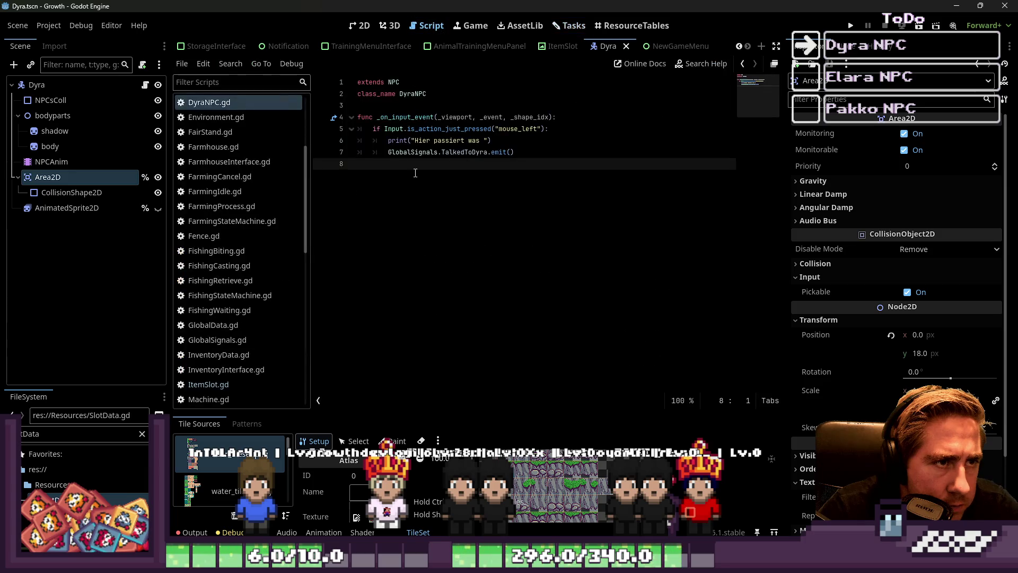
Step: In TrainingMenuInterface.gd, change line 17's level 10 item amount from 500 to 200 and save
{"action": "scroll", "coordinate": [217, 154], "scroll_direction": "up", "scroll_amount": 5}
{"action": "left_click", "coordinate": [238, 102]}
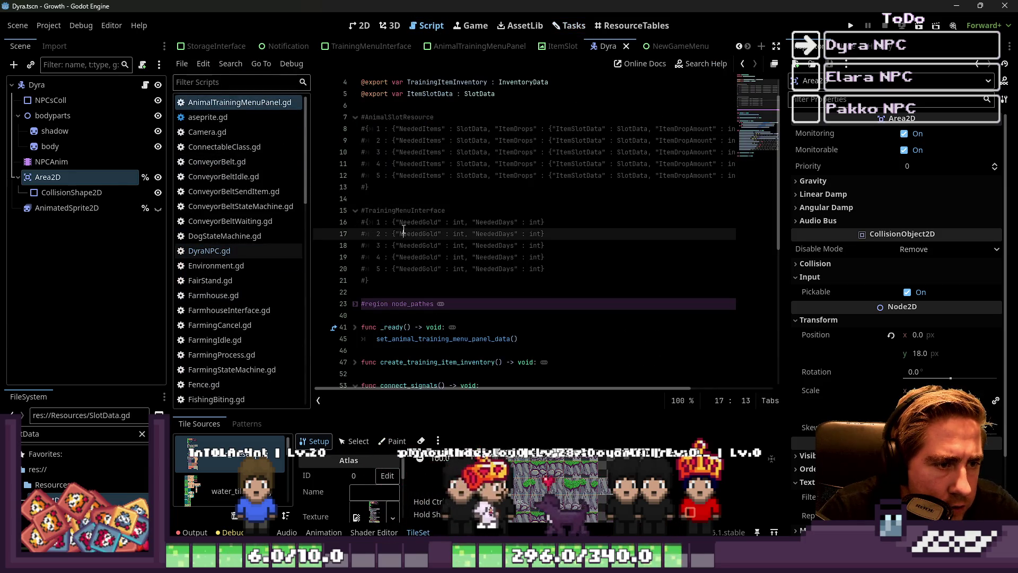
{"action": "scroll", "coordinate": [233, 212], "scroll_direction": "down", "scroll_amount": 10}
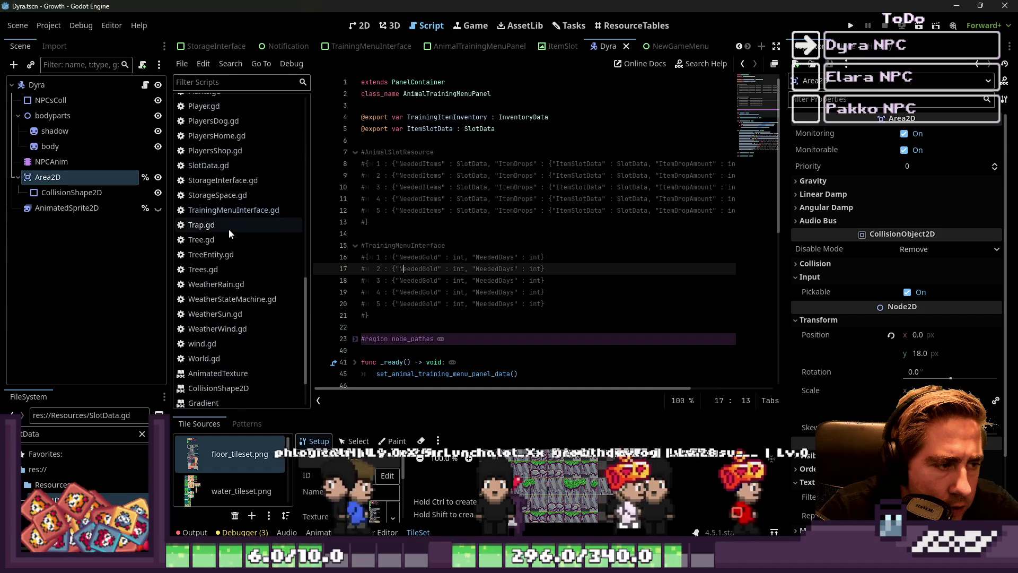
{"action": "left_click", "coordinate": [236, 210]}
{"action": "left_click", "coordinate": [440, 267]}
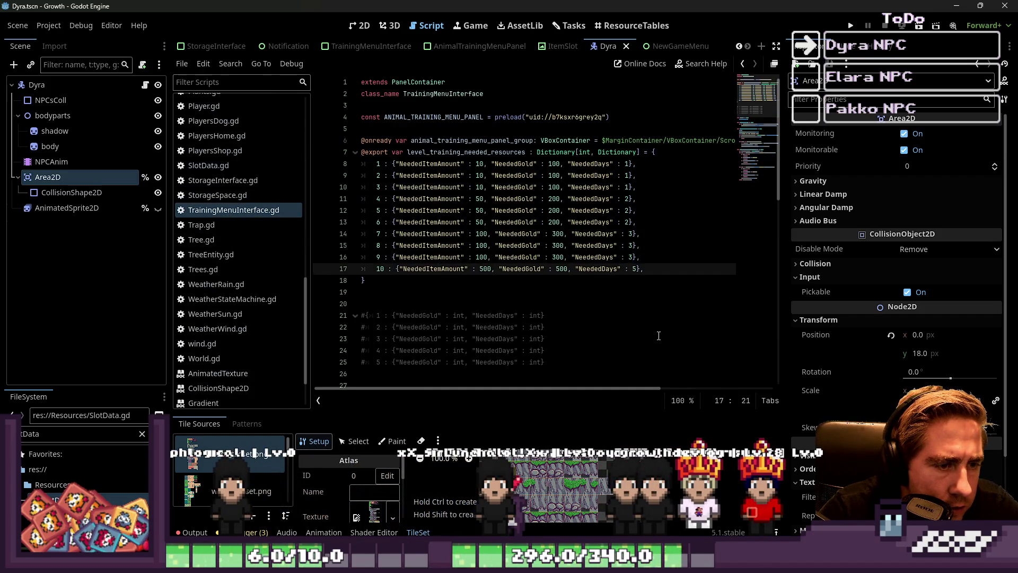
{"action": "key", "text": "BackSpace"}
{"action": "key", "text": "Down"}
{"action": "key", "text": "Down"}
{"action": "key", "text": "Down"}
{"action": "key", "text": "ctrl+s"}
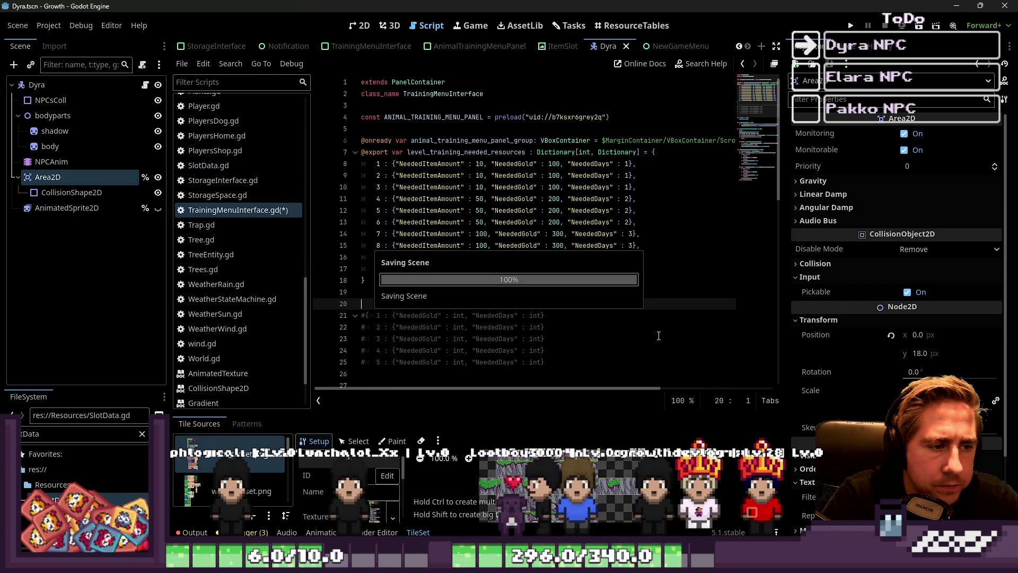
{"action": "scroll", "coordinate": [503, 226], "scroll_direction": "down", "scroll_amount": 3}
{"action": "scroll", "coordinate": [469, 220], "scroll_direction": "up", "scroll_amount": 2}
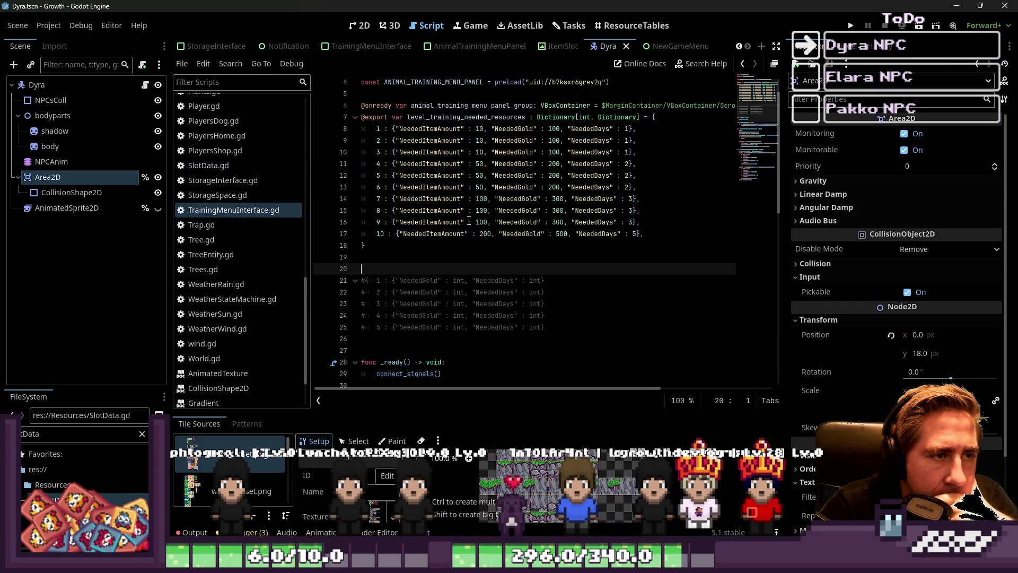
{"action": "scroll", "coordinate": [461, 216], "scroll_direction": "down", "scroll_amount": 5}
{"action": "scroll", "coordinate": [461, 217], "scroll_direction": "up", "scroll_amount": 6}
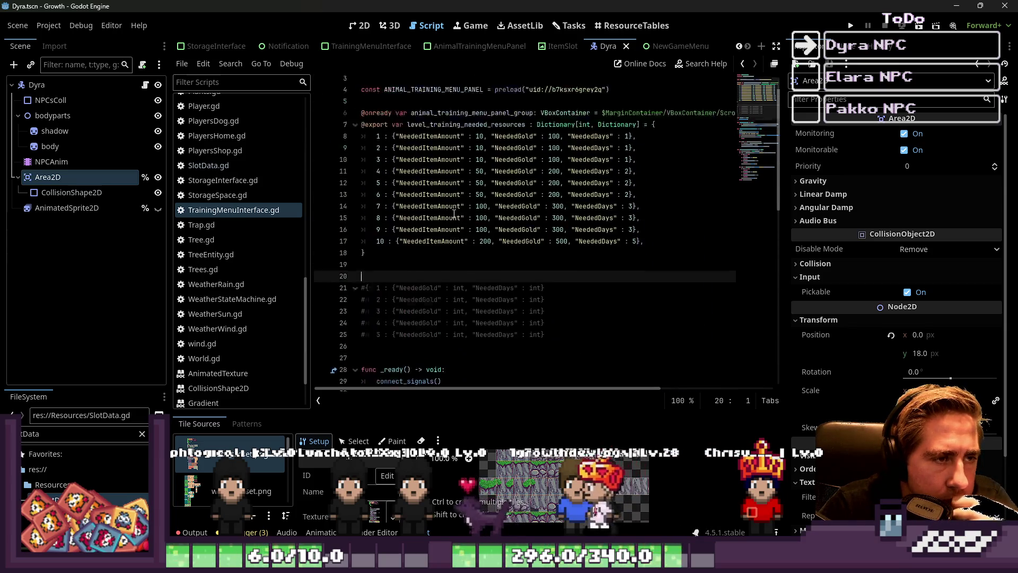
{"action": "scroll", "coordinate": [218, 318], "scroll_direction": "up", "scroll_amount": 15}
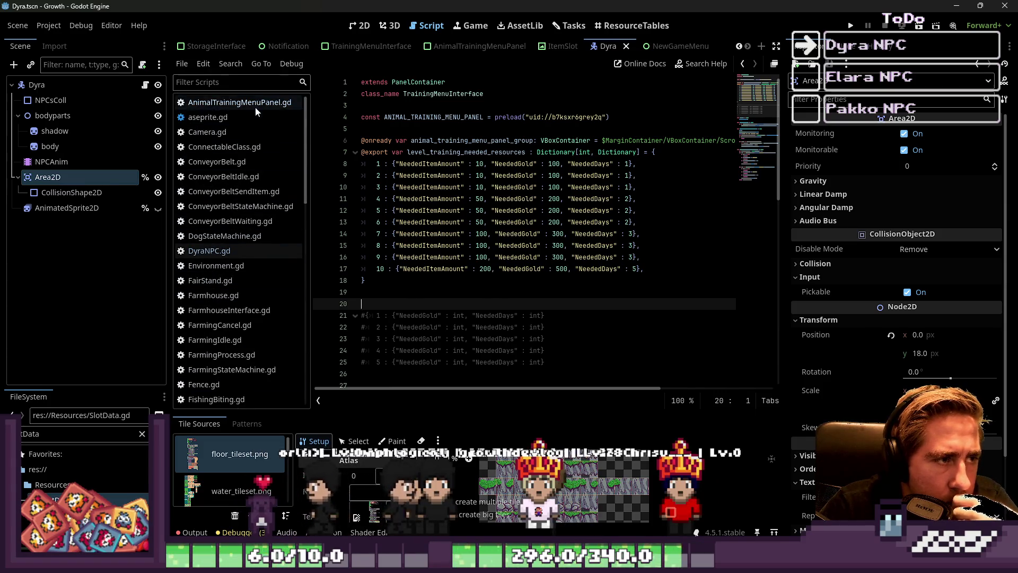
Step: Show set_animal_training_menu_panel_data in AnimalTrainingMenuPanel.gd with the caret in line 65's empty quotes
{"action": "left_click", "coordinate": [255, 102]}
{"action": "scroll", "coordinate": [540, 271], "scroll_direction": "down", "scroll_amount": 9}
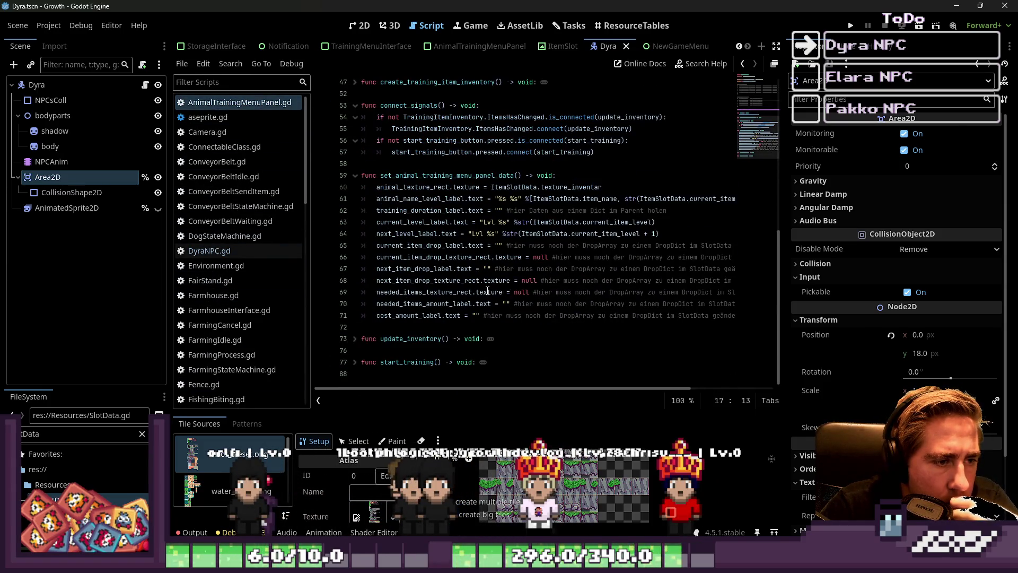
{"action": "left_click", "coordinate": [526, 258]}
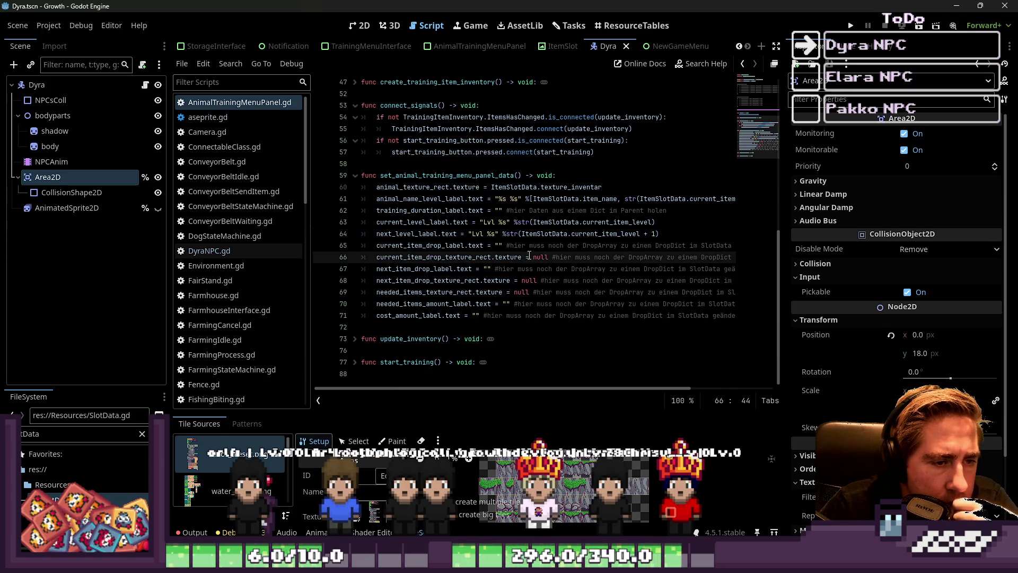
{"action": "left_click", "coordinate": [524, 250]}
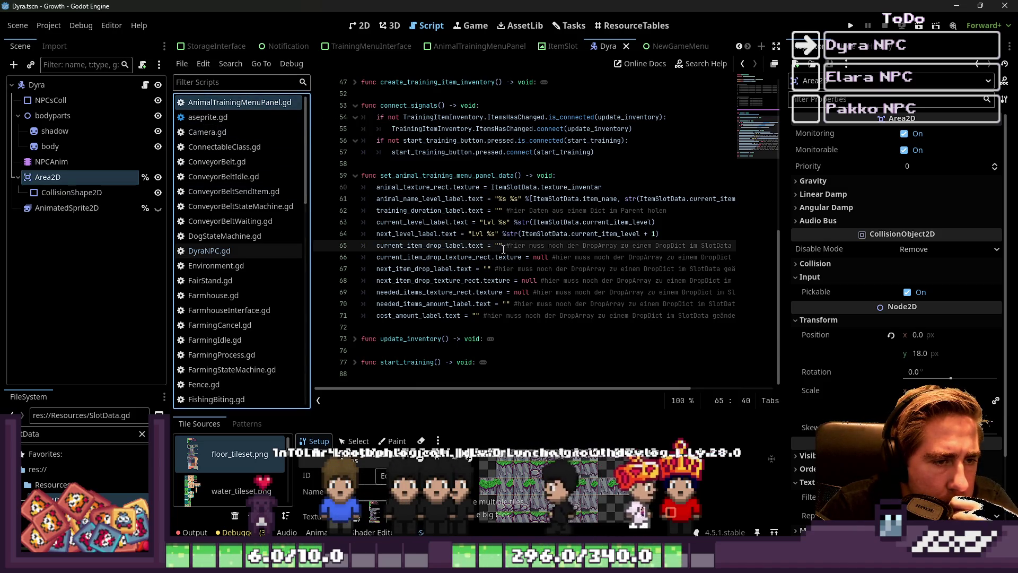
{"action": "left_click", "coordinate": [505, 248]}
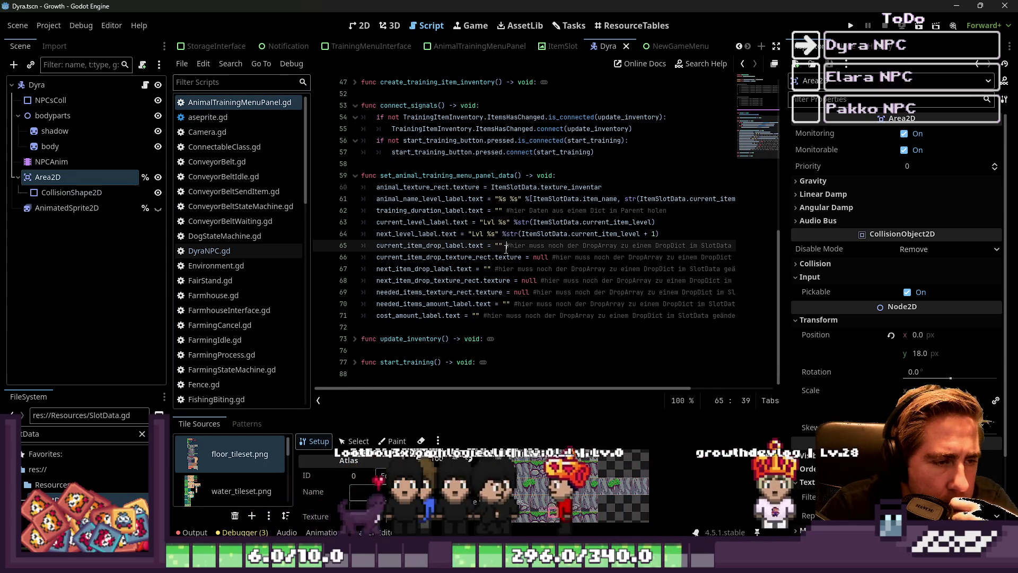
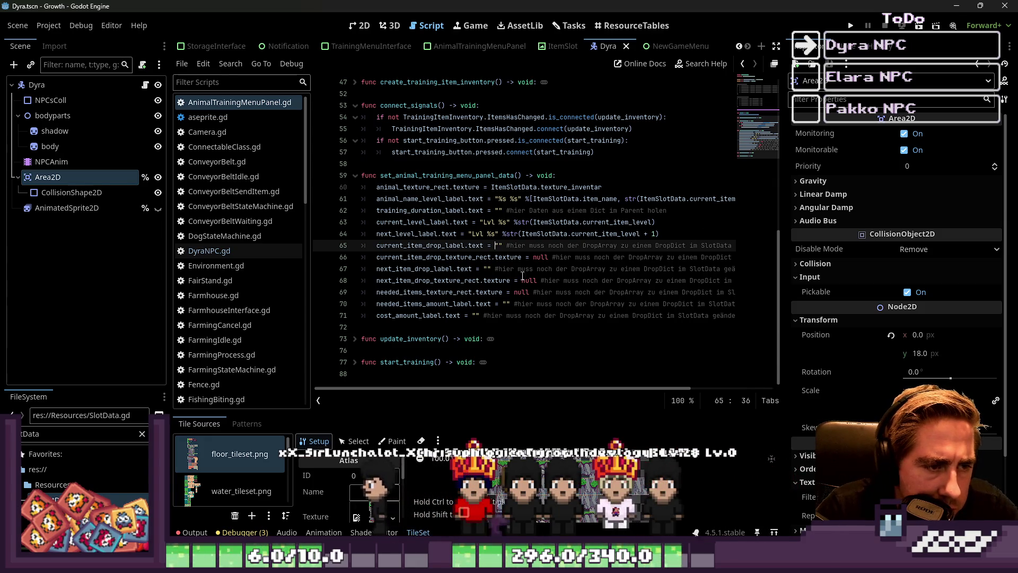
Step: Type "x %s" % into line 67's empty label text, with AnimalTrainingMenuPanel as a first operand
{"action": "left_click", "coordinate": [462, 258]}
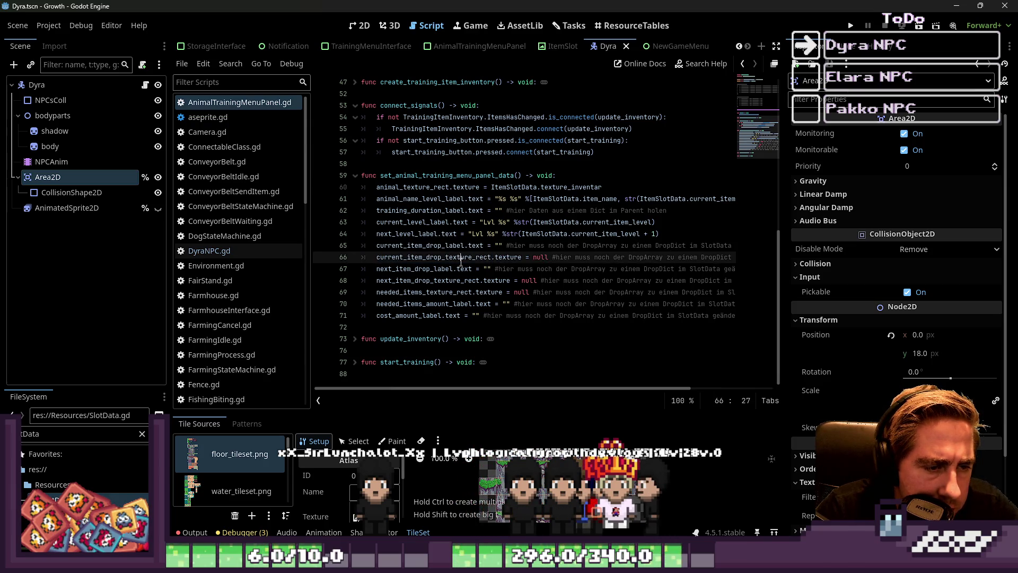
{"action": "left_click", "coordinate": [451, 269]}
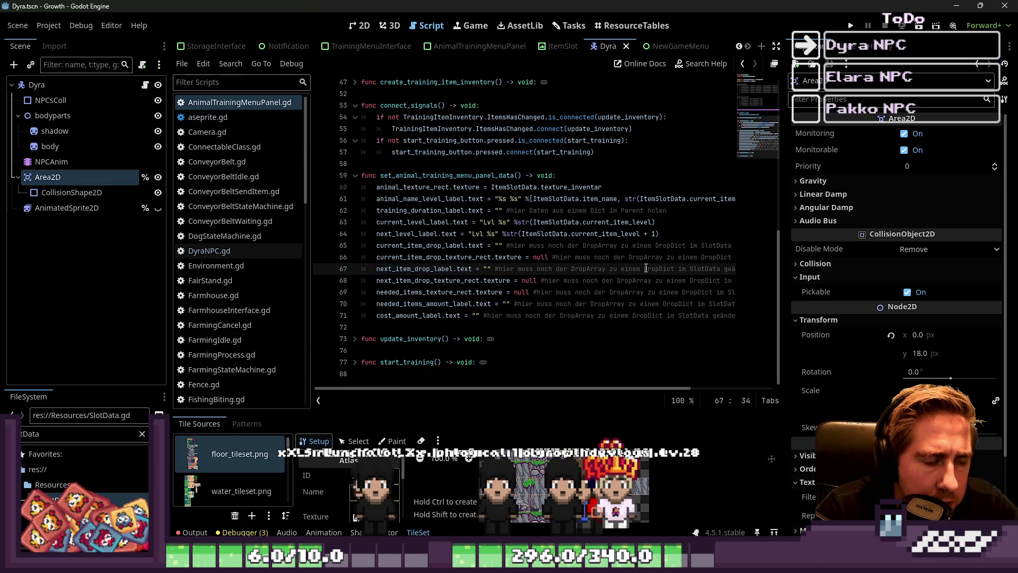
{"action": "type", "text": "x "}
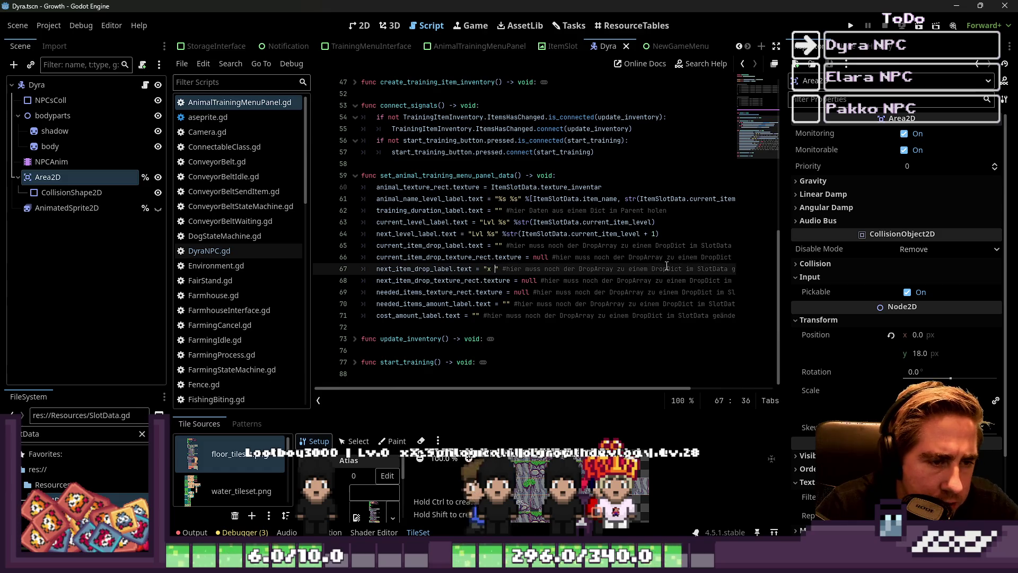
{"action": "type", "text": "%s\""}
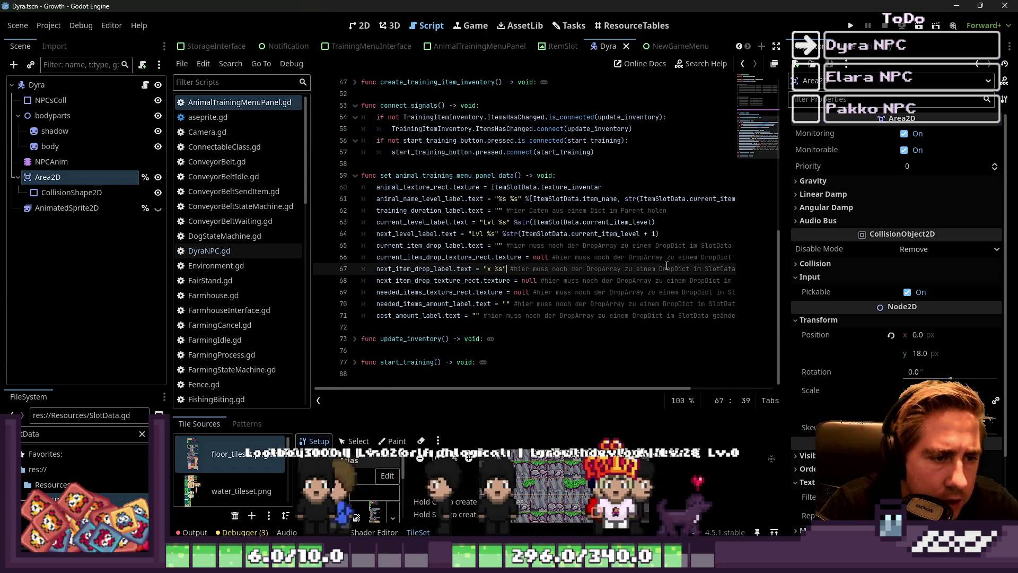
{"action": "type", "text": " %"}
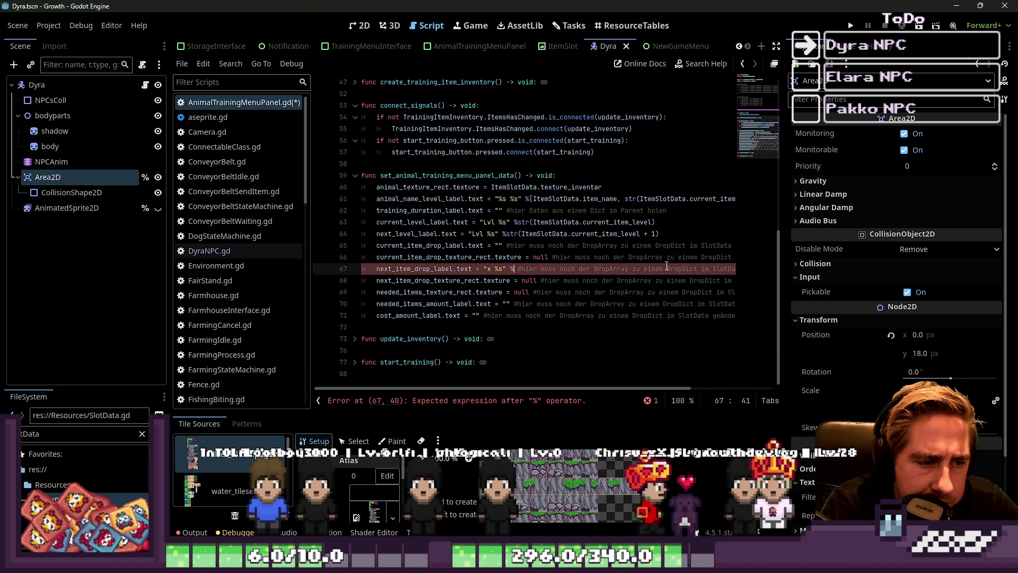
{"action": "type", "text": "Anima"}
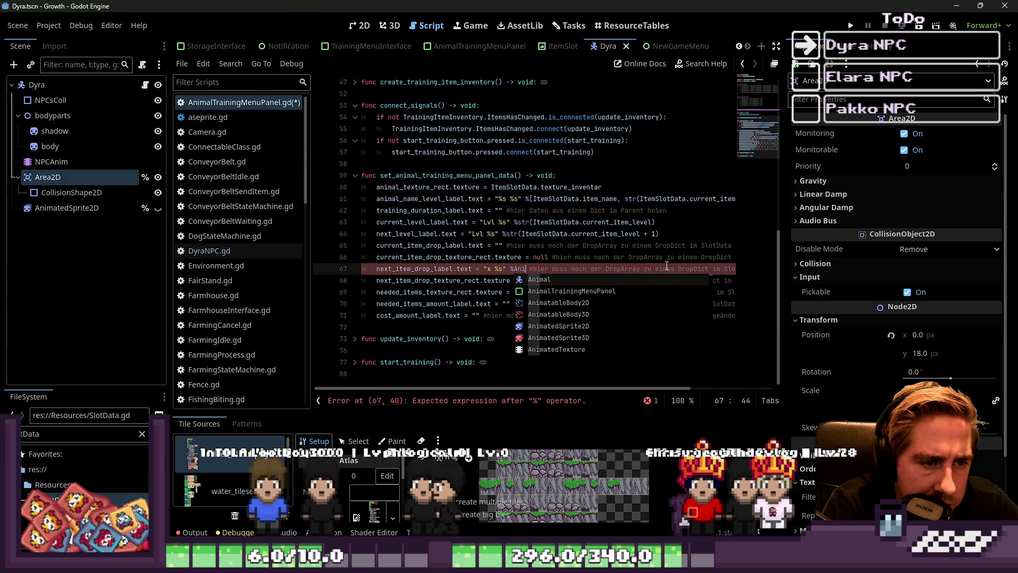
{"action": "key", "text": "Down"}
{"action": "key", "text": "Return"}
{"action": "type", "text": ".ge"}
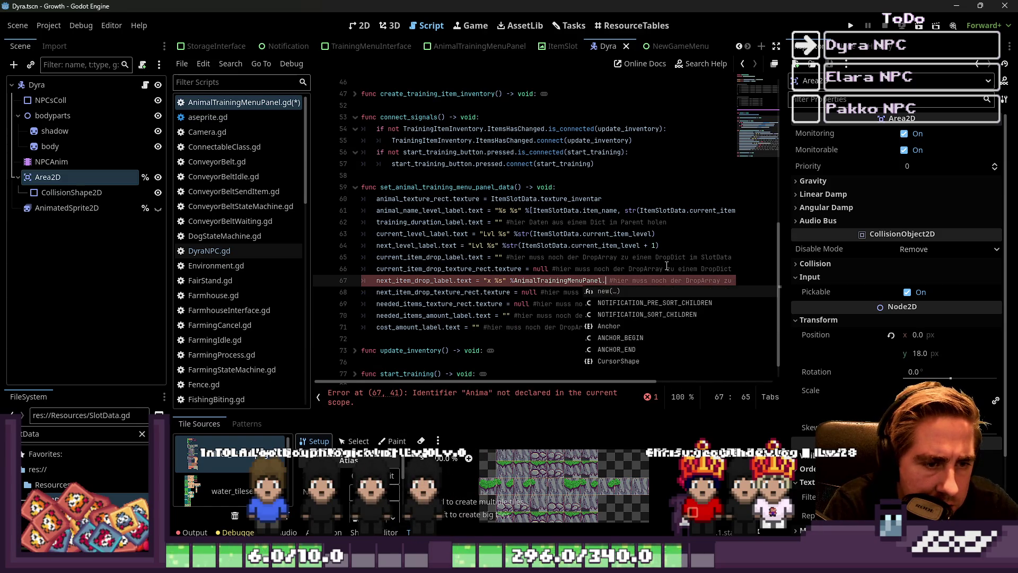
{"action": "key", "text": "BackSpace"}
{"action": "key", "text": "BackSpace"}
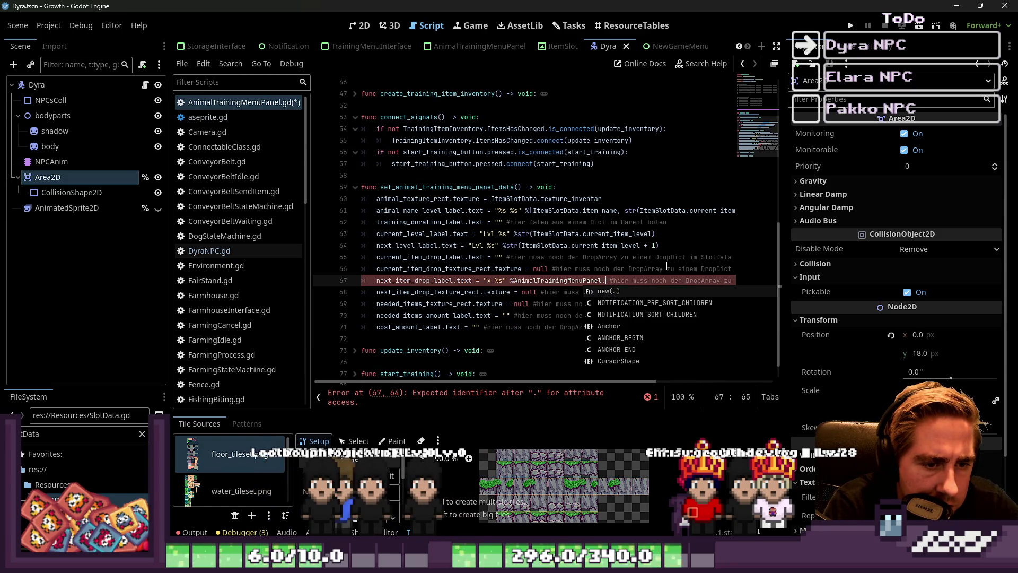
{"action": "type", "text": "item"}
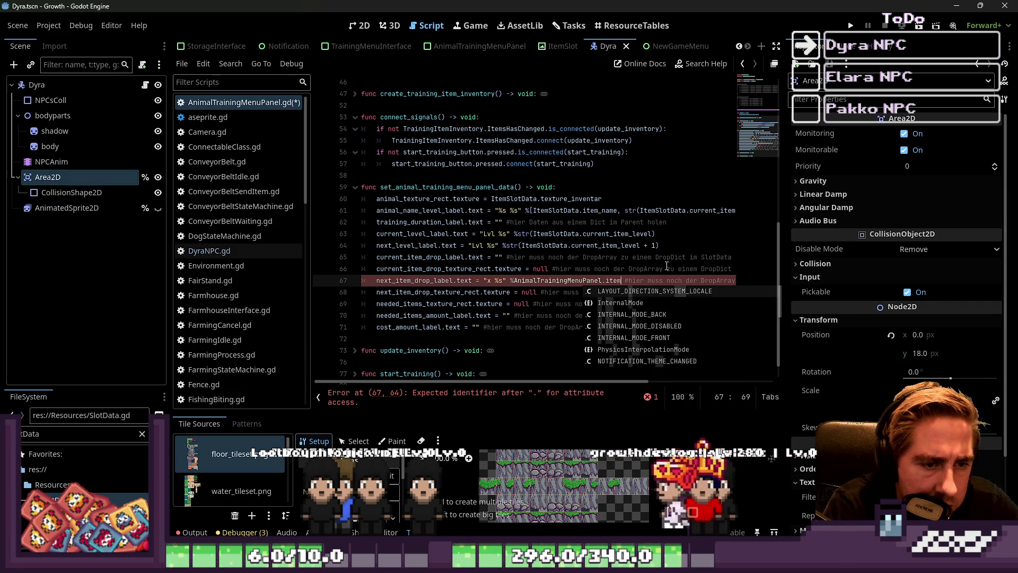
{"action": "key", "text": "BackSpace"}
{"action": "key", "text": "BackSpace"}
{"action": "key", "text": "BackSpace"}
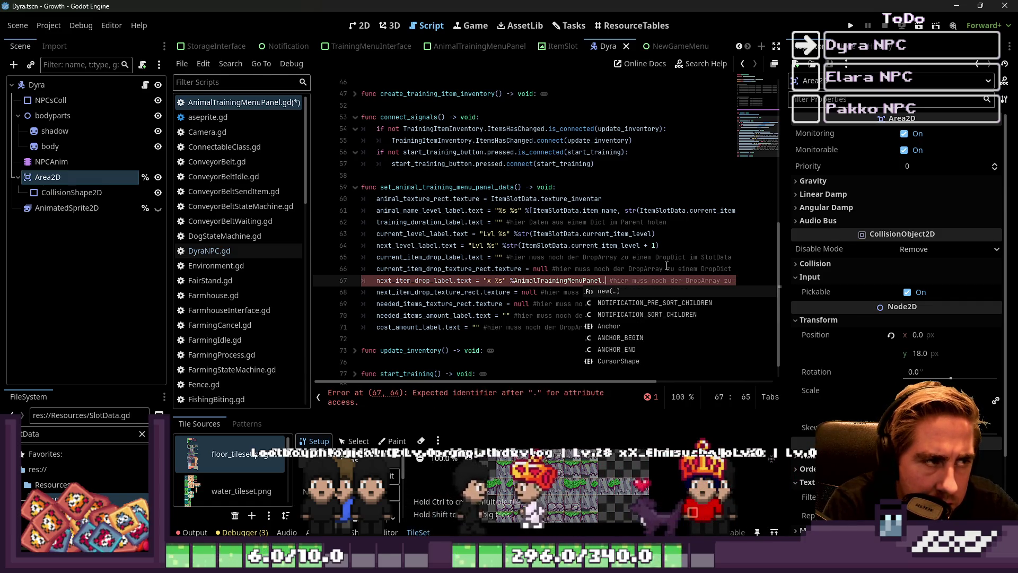
Step: Replace the AnimalTrainingMenuPanel operand with TrainingItemInventory followed by a dot
{"action": "scroll", "coordinate": [252, 229], "scroll_direction": "down", "scroll_amount": 8}
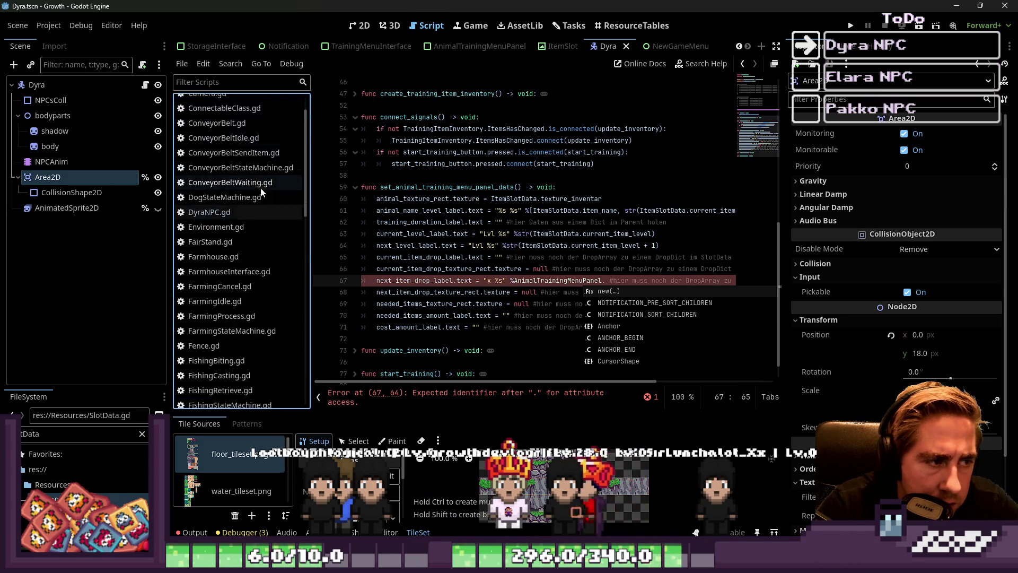
{"action": "double_click", "coordinate": [551, 282]}
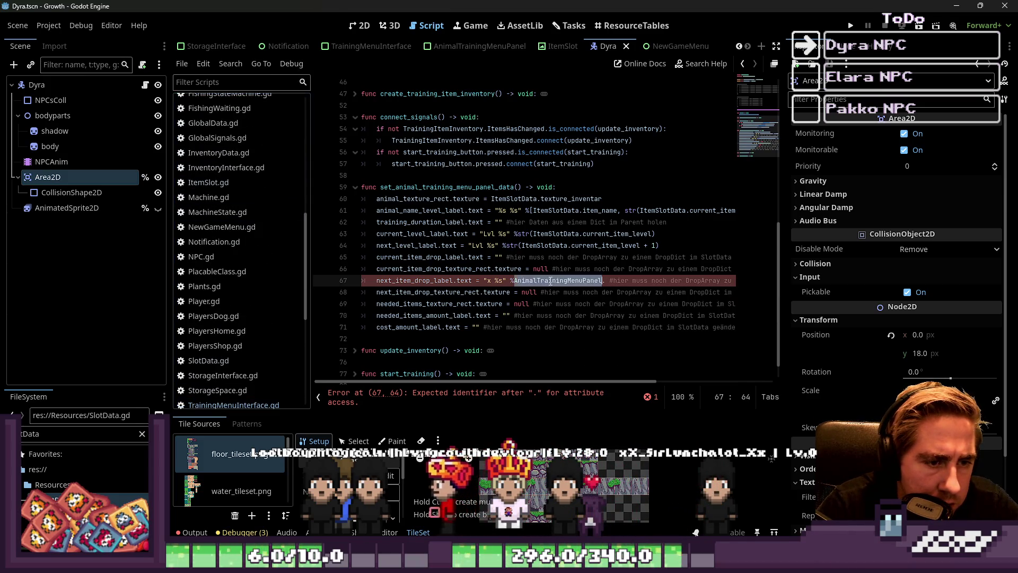
{"action": "type", "text": "raining"}
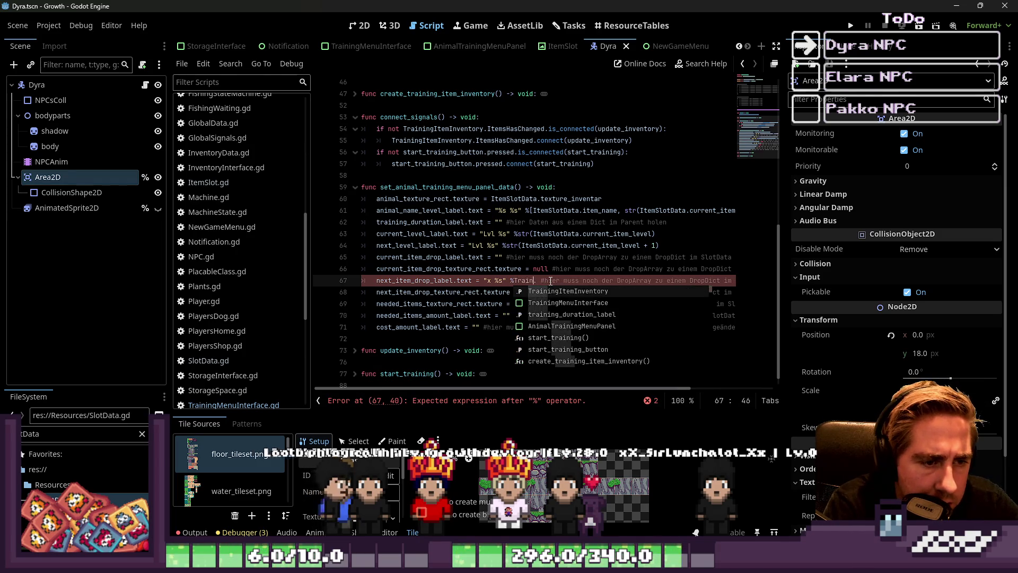
{"action": "type", "text": "ItemInventory."}
{"action": "key", "text": "Return"}
{"action": "type", "text": "."}
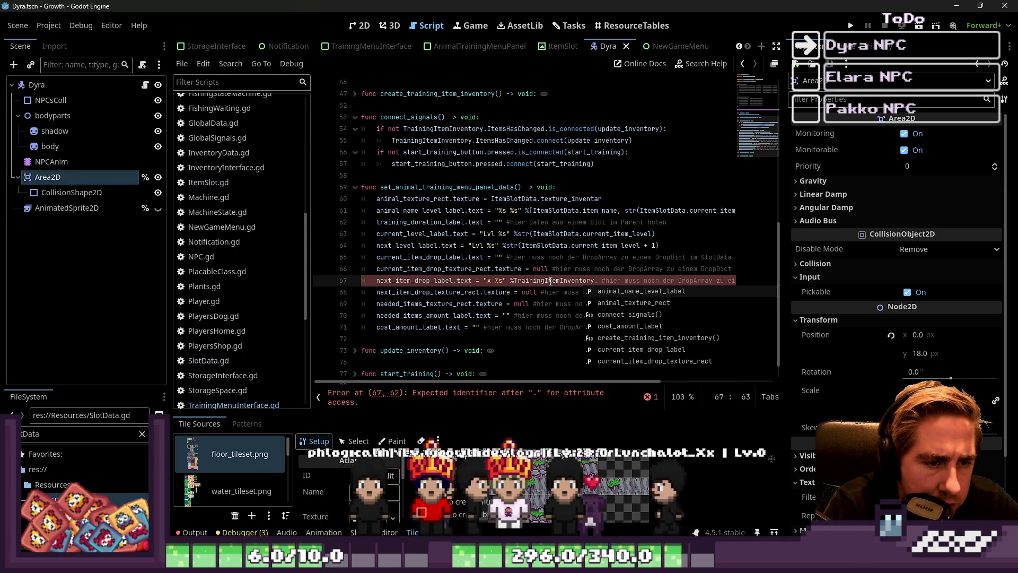
Step: Browse TrainingItemInventory's member suggestions and dismiss them without inserting one
{"action": "key", "text": "Down"}
{"action": "key", "text": "Down"}
{"action": "key", "text": "Down"}
{"action": "key", "text": "Down"}
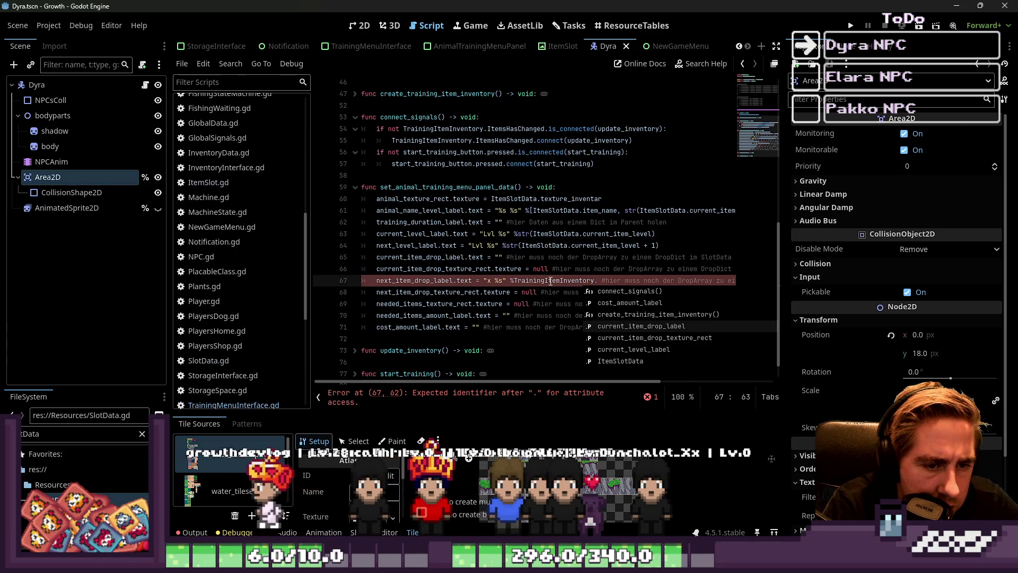
{"action": "key", "text": "Down"}
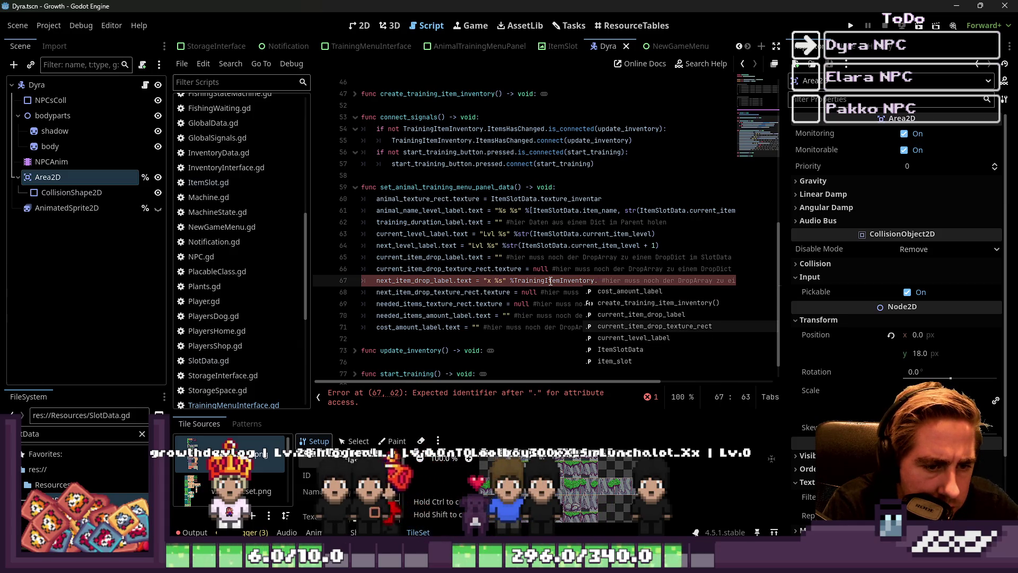
{"action": "key", "text": "Page_Up"}
{"action": "key", "text": "Down"}
{"action": "key", "text": "Down"}
{"action": "key", "text": "Down"}
{"action": "key", "text": "Up"}
{"action": "key", "text": "Up"}
{"action": "key", "text": "Down"}
{"action": "key", "text": "Down"}
{"action": "key", "text": "Down"}
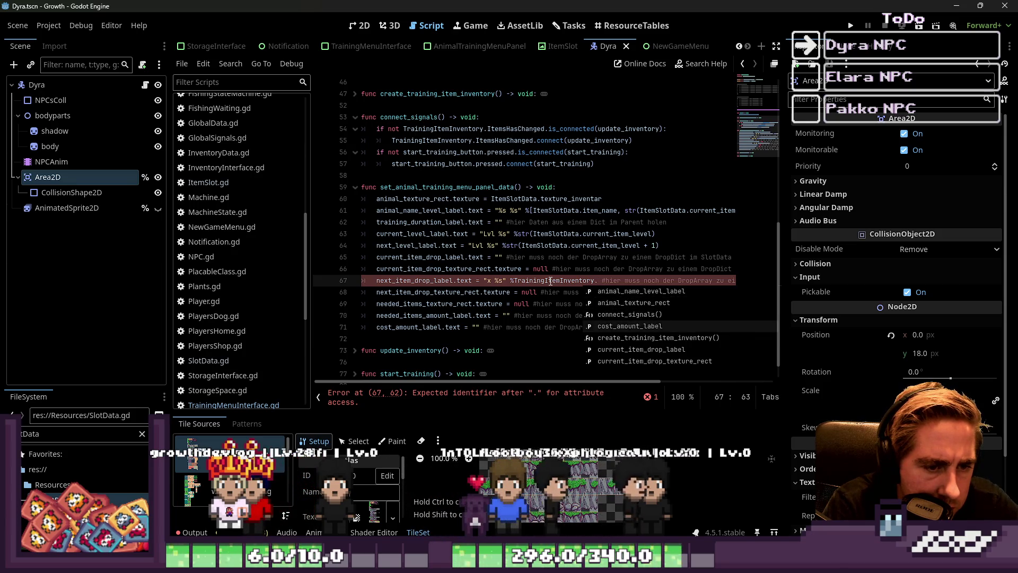
{"action": "key", "text": "Up"}
{"action": "key", "text": "Up"}
{"action": "key", "text": "Down"}
{"action": "key", "text": "Down"}
{"action": "key", "text": "Down"}
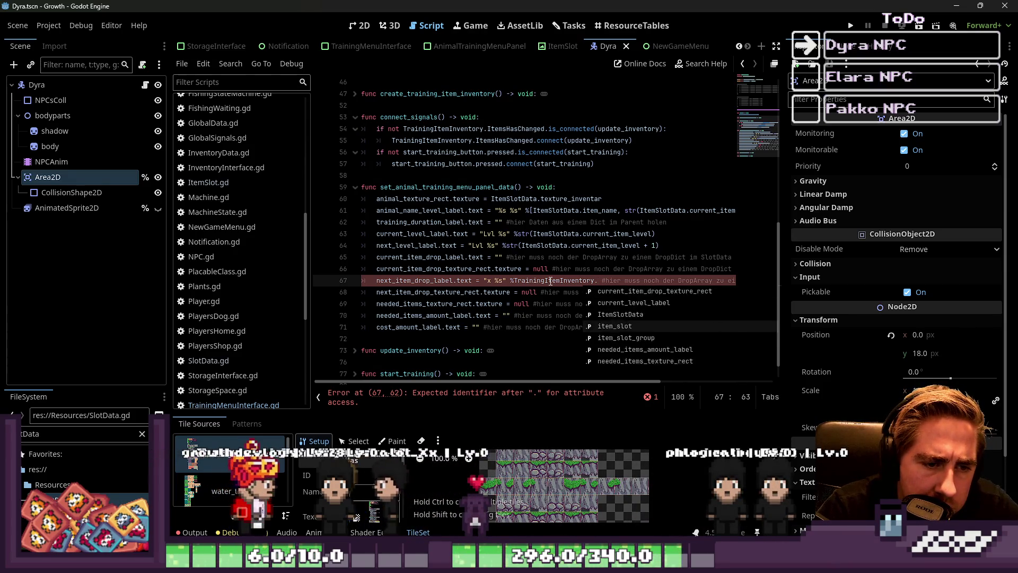
{"action": "key", "text": "Escape"}
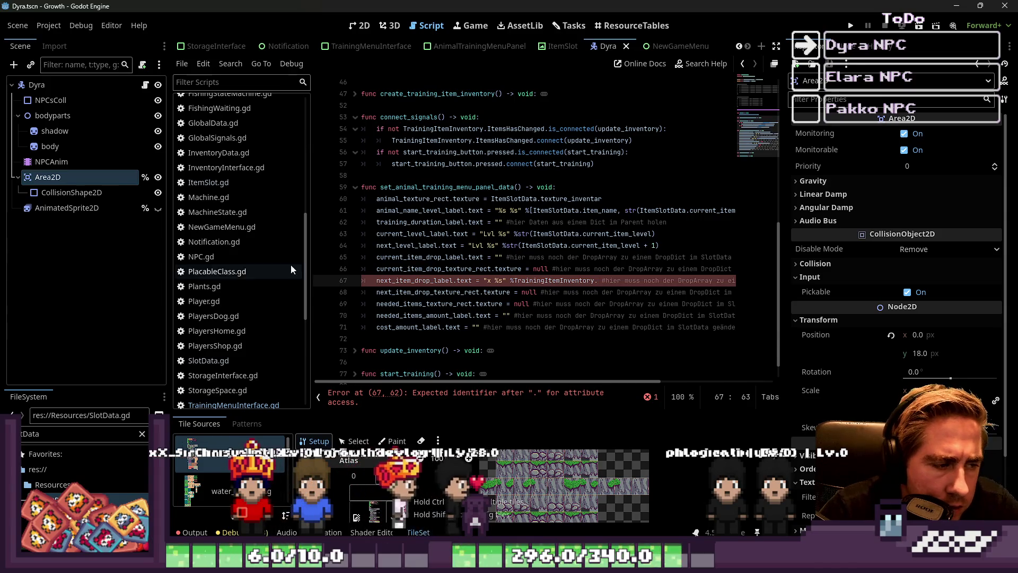
{"action": "scroll", "coordinate": [289, 265], "scroll_direction": "down", "scroll_amount": 5}
Step: Check the TrainingMenuInterface class name and its level_training_needed_resources variable
{"action": "left_click", "coordinate": [233, 250]}
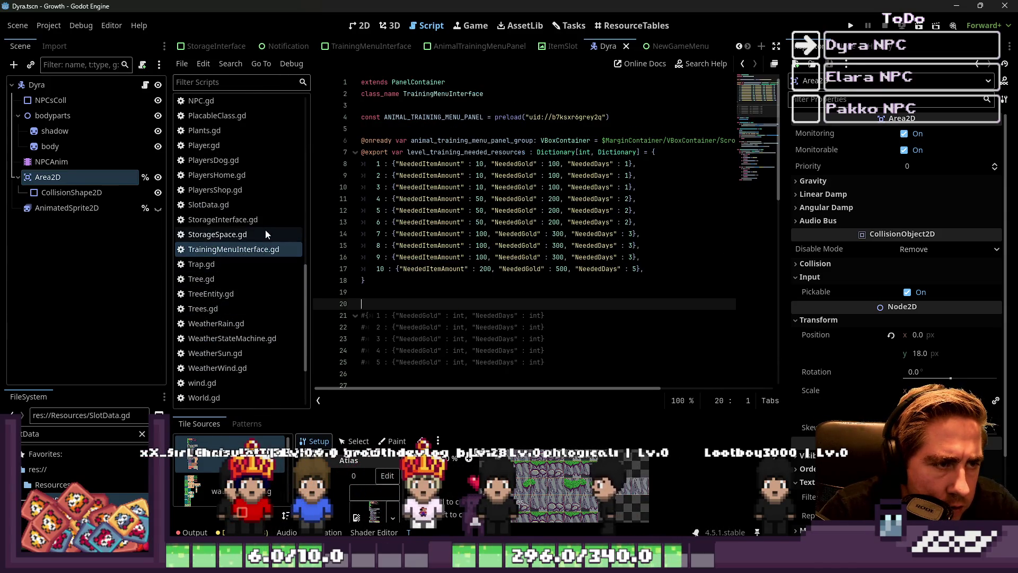
{"action": "left_click", "coordinate": [449, 95]}
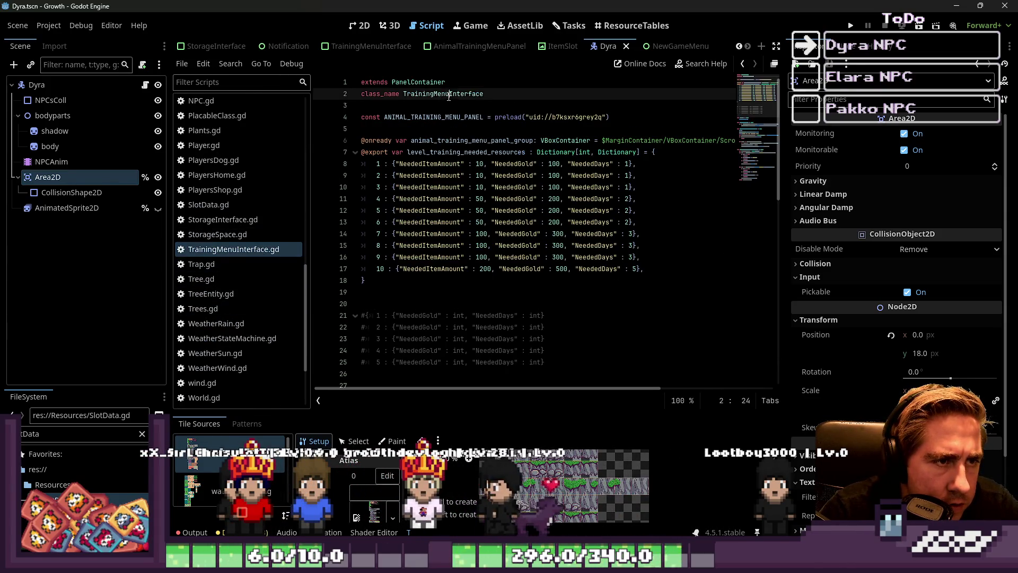
{"action": "left_click", "coordinate": [469, 159]}
{"action": "double_click", "coordinate": [466, 153]}
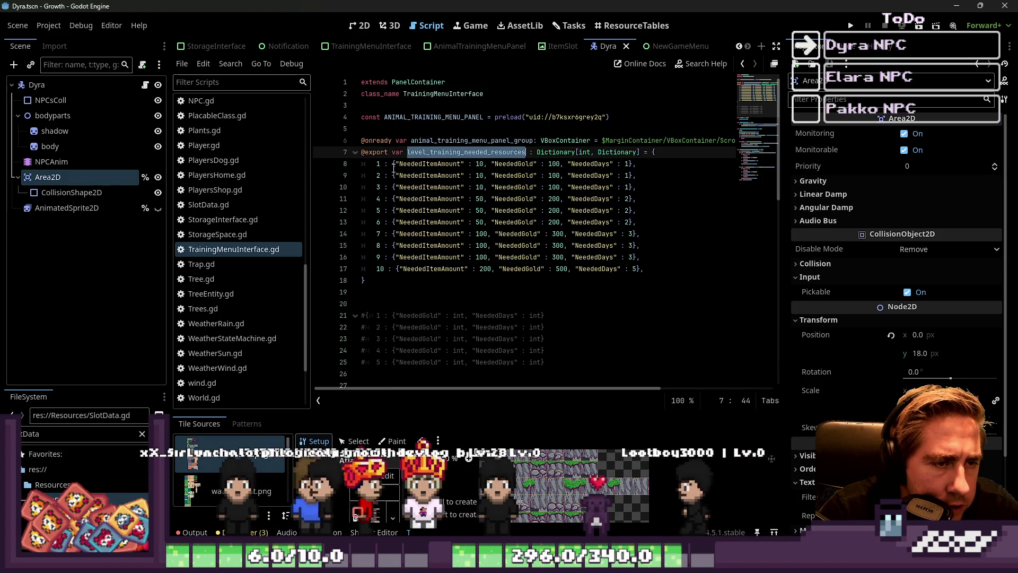
{"action": "scroll", "coordinate": [241, 159], "scroll_direction": "up", "scroll_amount": 10}
Step: Try TrainingMenuInterface.level_training_needed_resources after line 67's %, then delete it again
{"action": "left_click", "coordinate": [243, 104]}
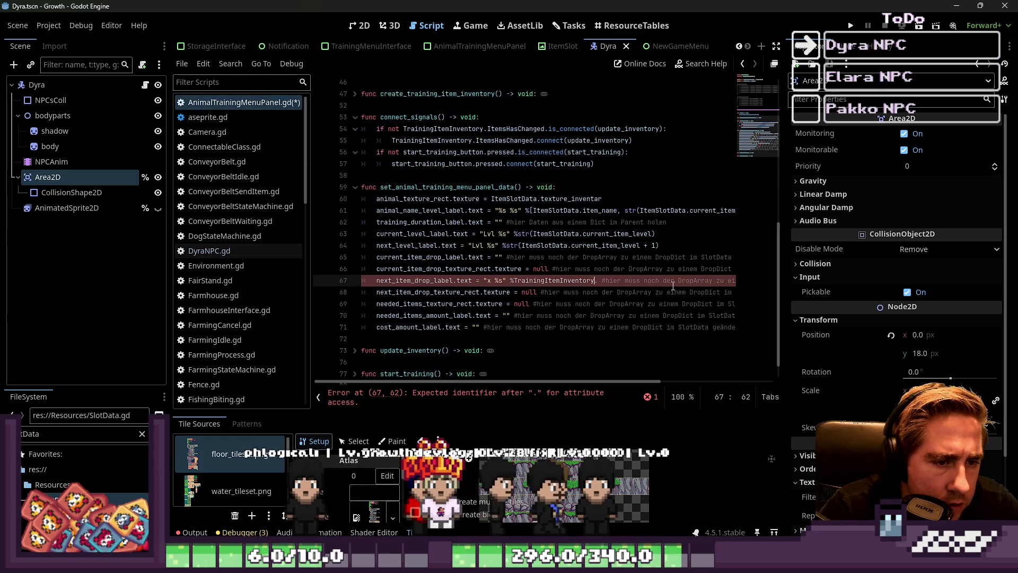
{"action": "key", "text": "BackSpace"}
{"action": "key", "text": "BackSpace"}
{"action": "key", "text": "BackSpace"}
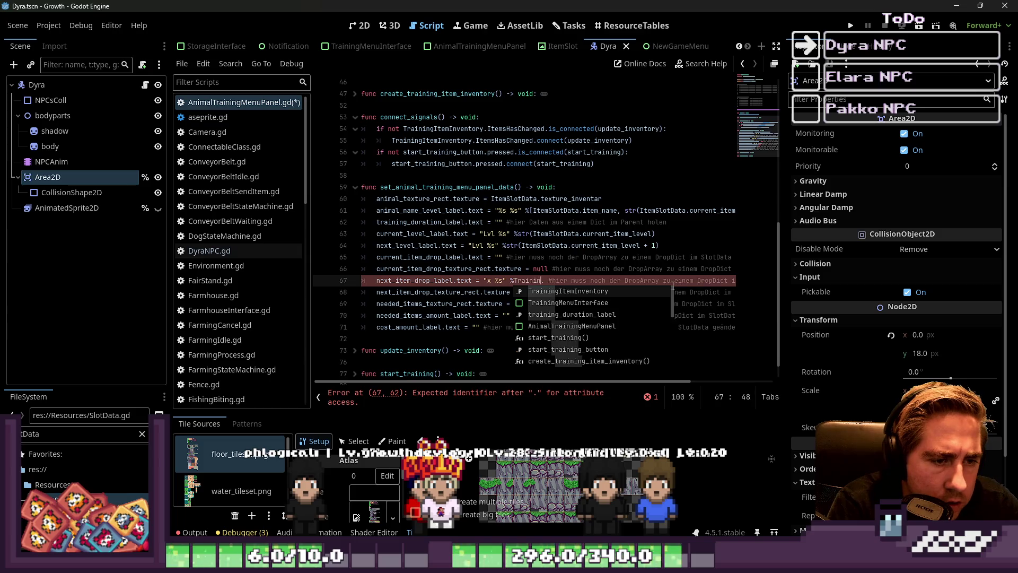
{"action": "type", "text": "Menu"}
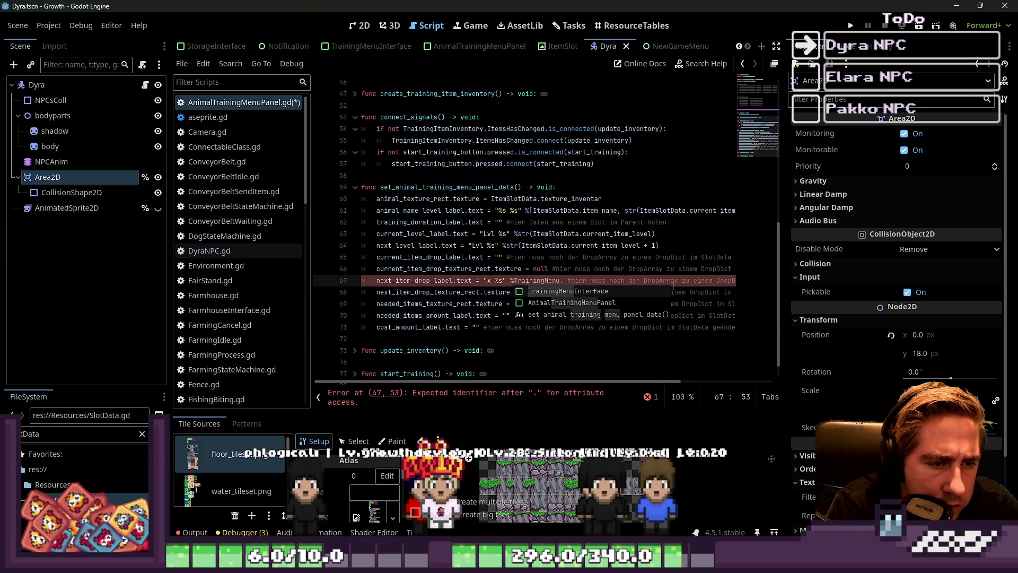
{"action": "type", "text": "Interface"}
{"action": "key", "text": "Return"}
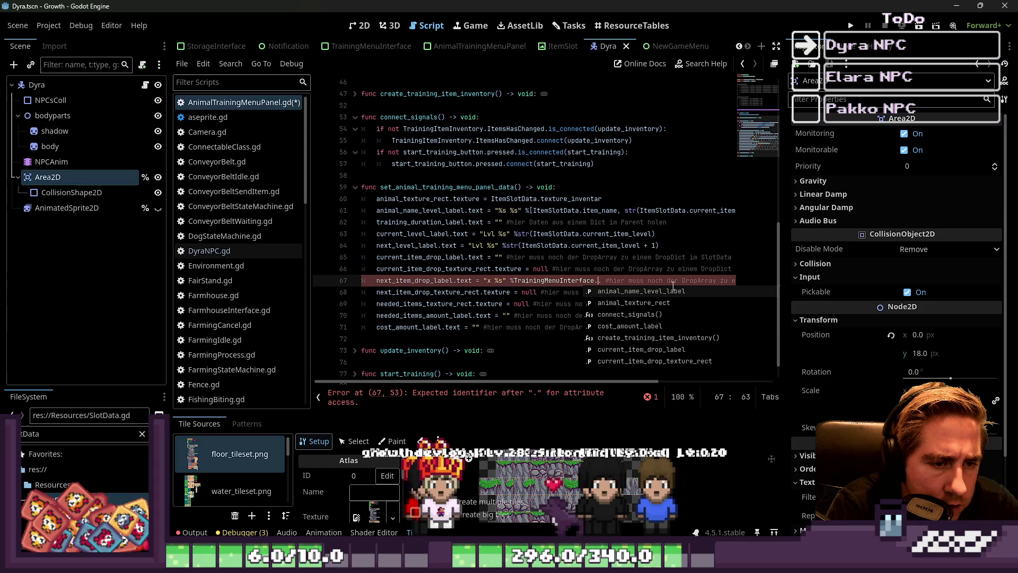
{"action": "type", "text": ".level_training_needed_resources"}
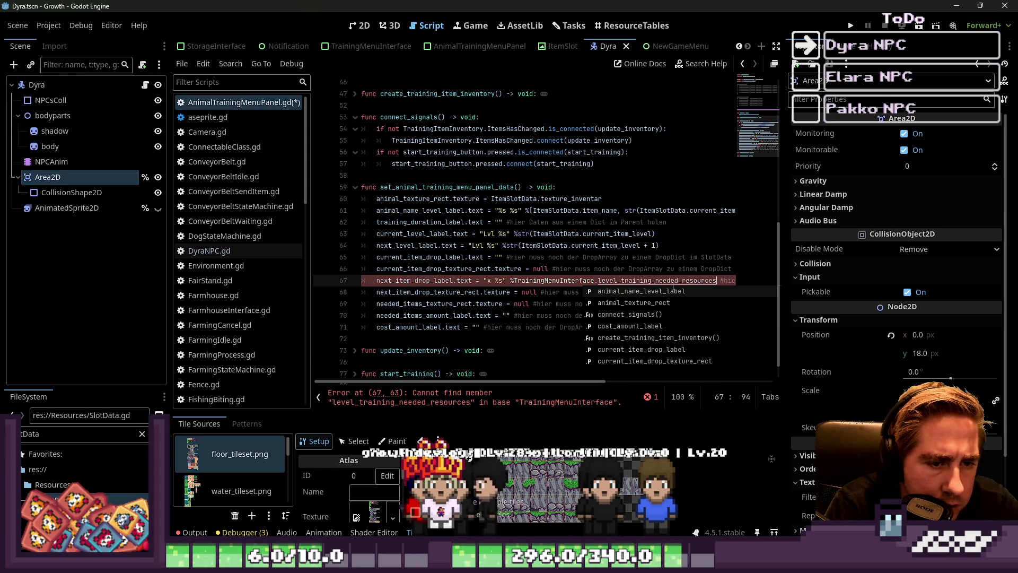
{"action": "key", "text": "BackSpace"}
{"action": "key", "text": "BackSpace"}
{"action": "key", "text": "BackSpace"}
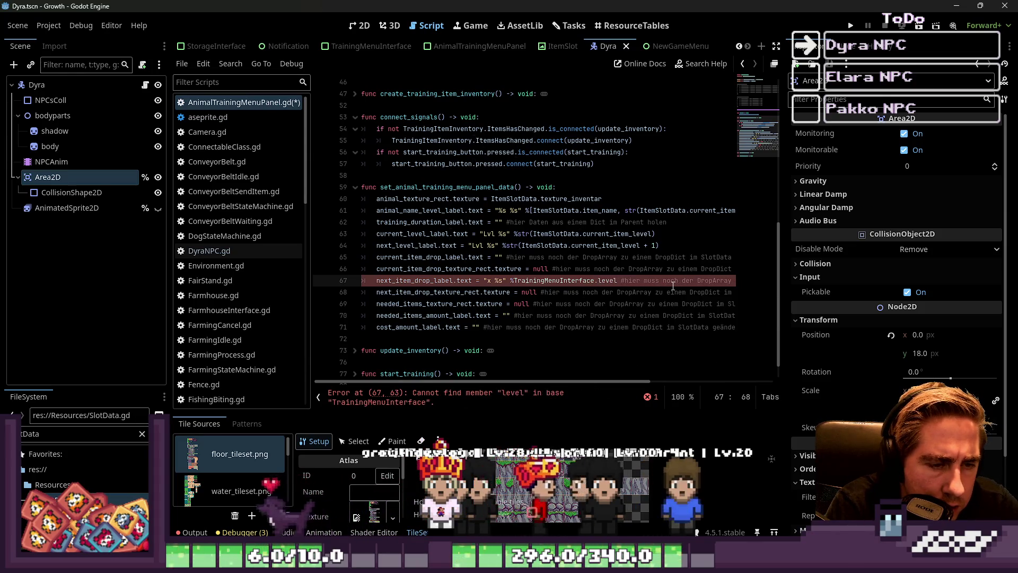
{"action": "key", "text": "ctrl+BackSpace"}
{"action": "key", "text": "ctrl+BackSpace"}
{"action": "key", "text": "ctrl+BackSpace"}
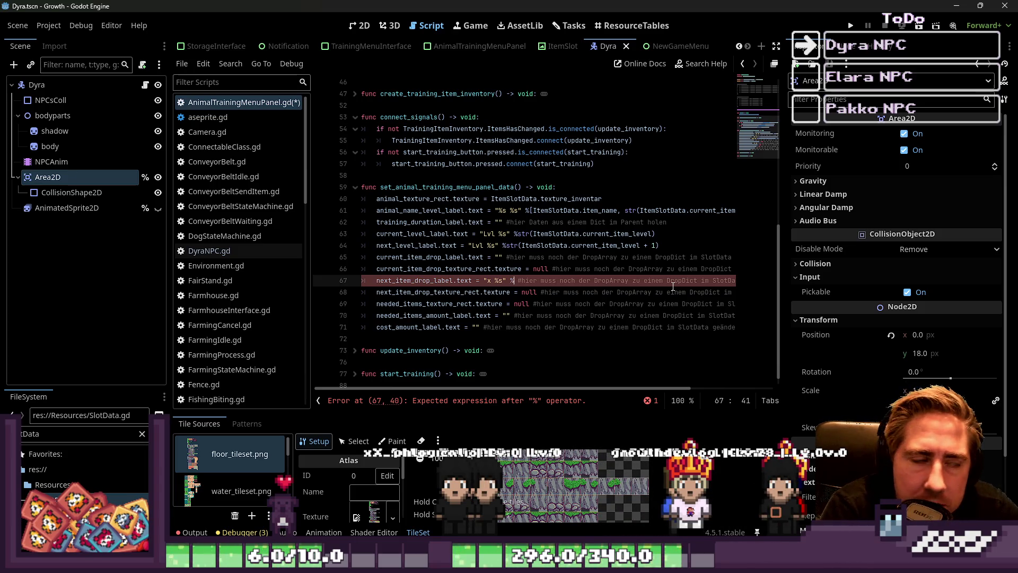
{"action": "scroll", "coordinate": [419, 210], "scroll_direction": "up", "scroll_amount": 10}
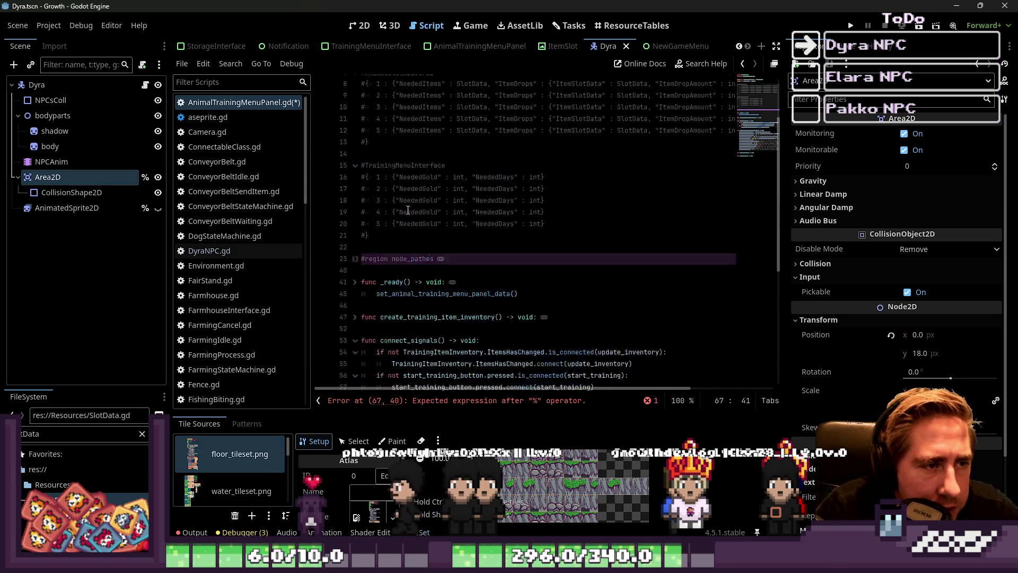
{"action": "left_click", "coordinate": [386, 140]}
{"action": "key", "text": "Return"}
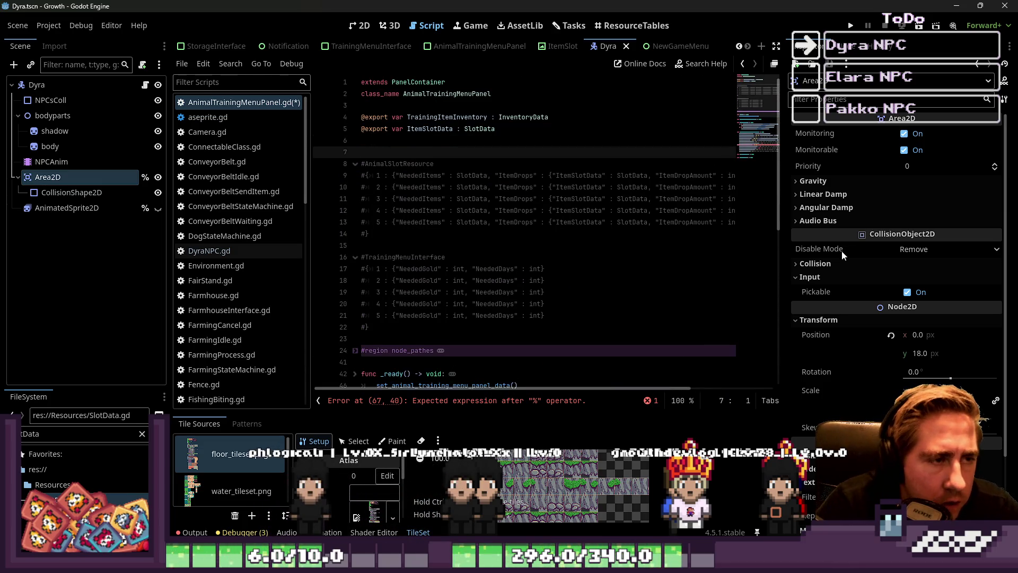
{"action": "key", "text": "Up"}
{"action": "type", "text": "@export v"}
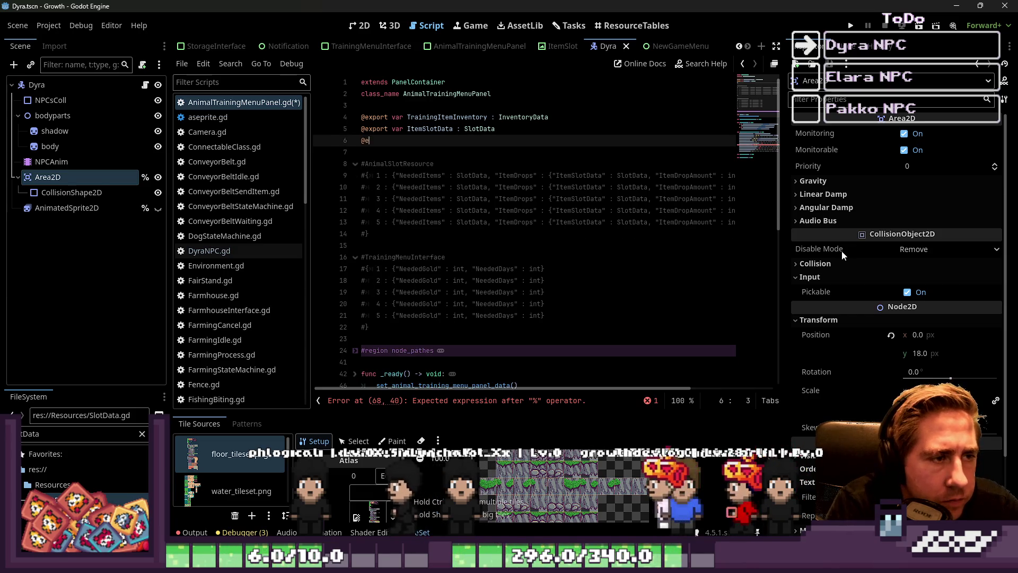
{"action": "type", "text": "ar pa"}
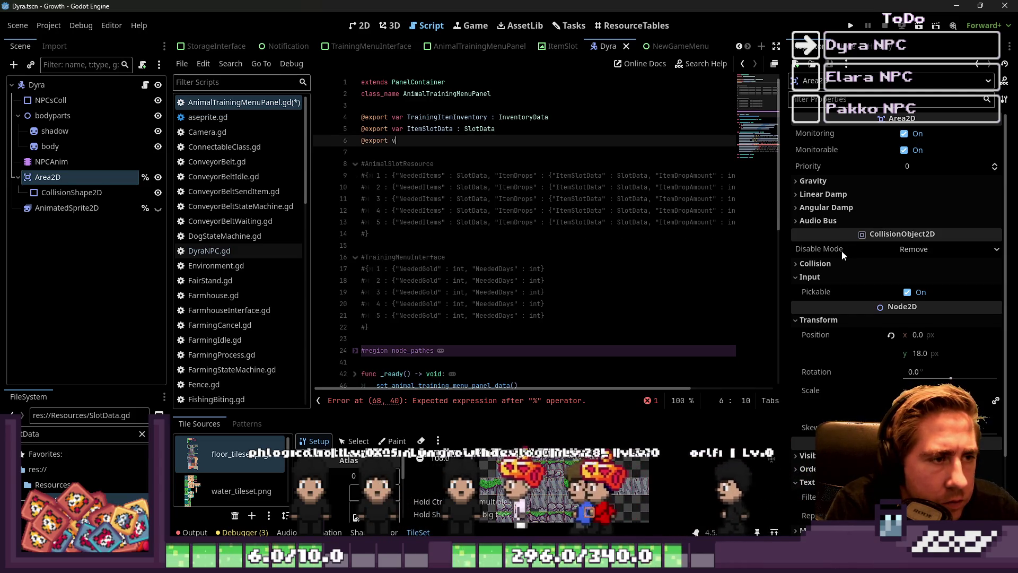
{"action": "type", "text": "rent"}
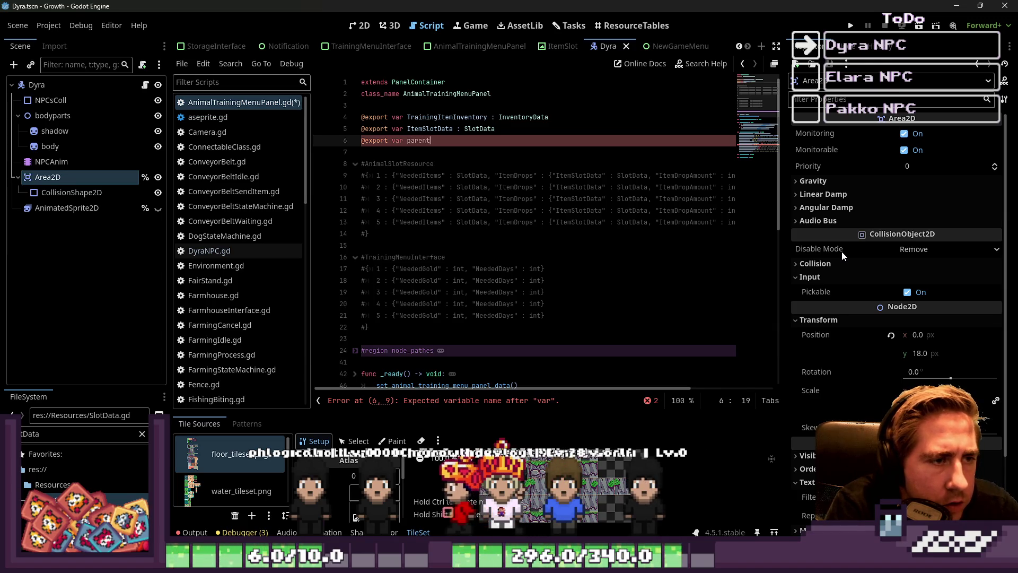
{"action": "key", "text": "BackSpace"}
{"action": "key", "text": "BackSpace"}
{"action": "key", "text": "BackSpace"}
{"action": "type", "text": "Training"}
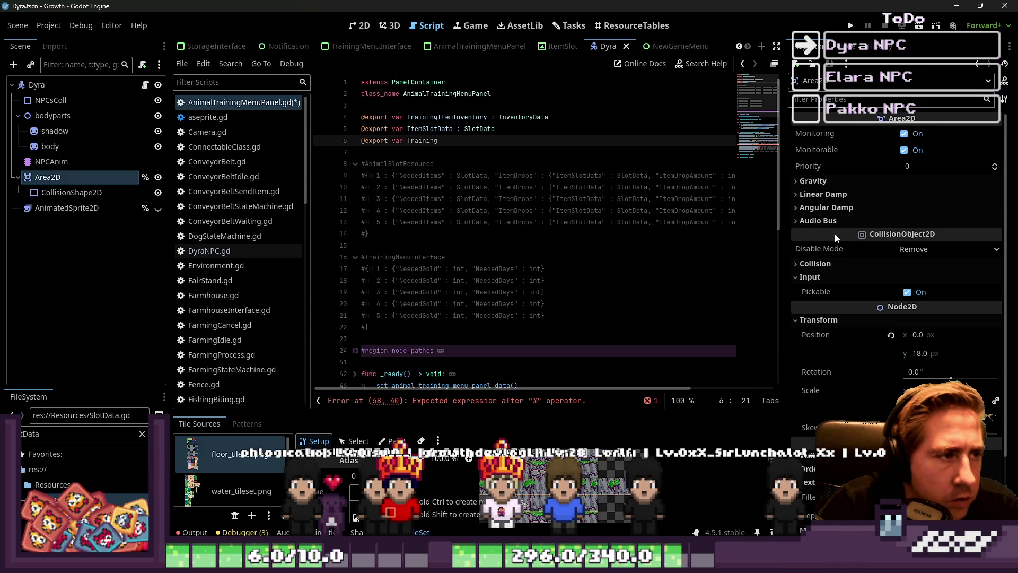
{"action": "scroll", "coordinate": [270, 247], "scroll_direction": "down", "scroll_amount": 10}
{"action": "key", "text": "BackSpace"}
{"action": "key", "text": "BackSpace"}
{"action": "key", "text": "BackSpace"}
{"action": "type", "text": "training_menu_interface"}
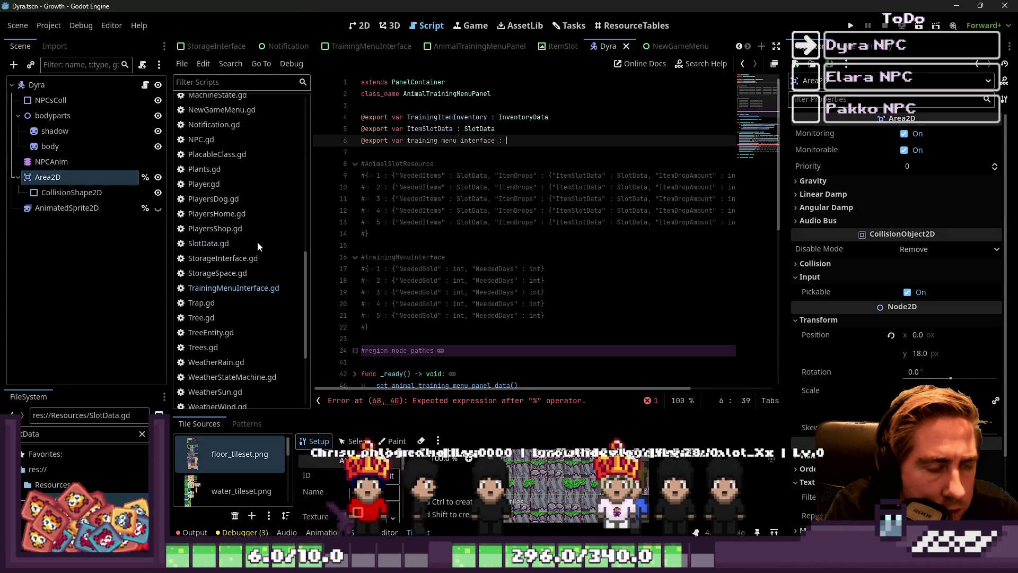
{"action": "type", "text": " : "}
{"action": "type", "text": "Trai"}
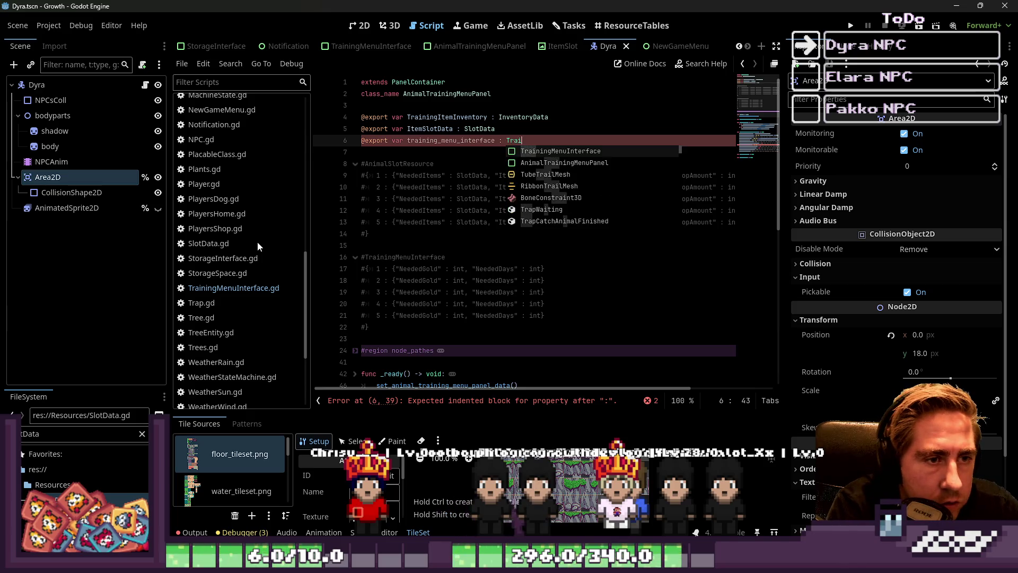
{"action": "key", "text": "Return"}
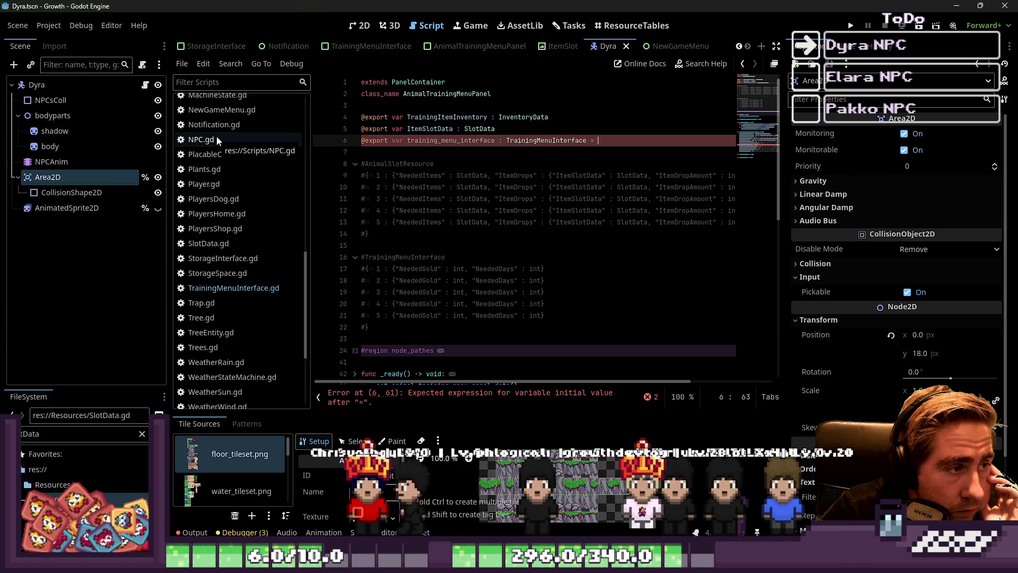
Step: Remove a tentative get_node initializer and switch to the TrainingMenuInterface script
{"action": "scroll", "coordinate": [286, 138], "scroll_direction": "up", "scroll_amount": 10}
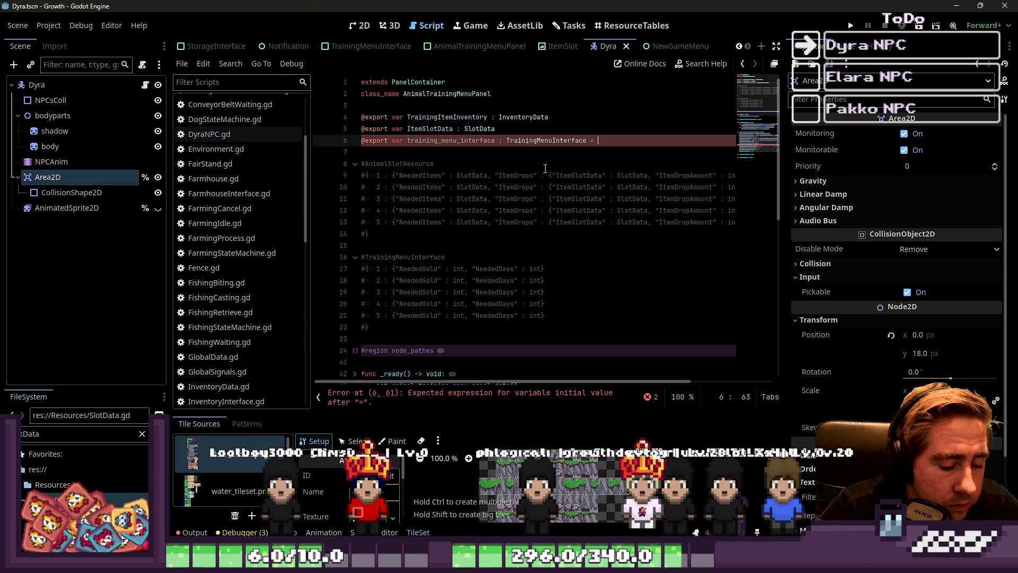
{"action": "type", "text": "get_node"}
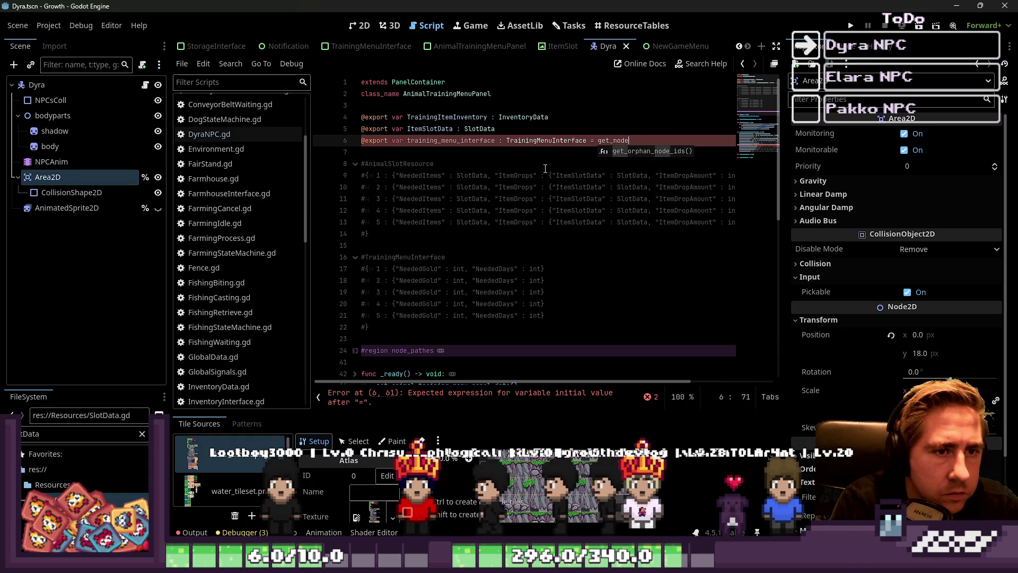
{"action": "key", "text": "BackSpace"}
{"action": "key", "text": "BackSpace"}
{"action": "key", "text": "BackSpace"}
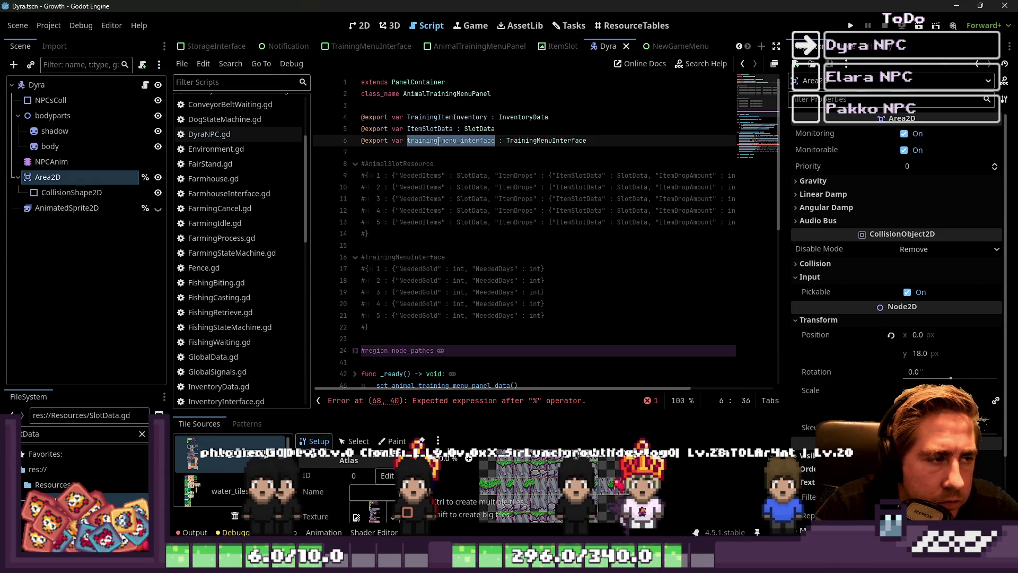
{"action": "scroll", "coordinate": [229, 153], "scroll_direction": "down", "scroll_amount": 10}
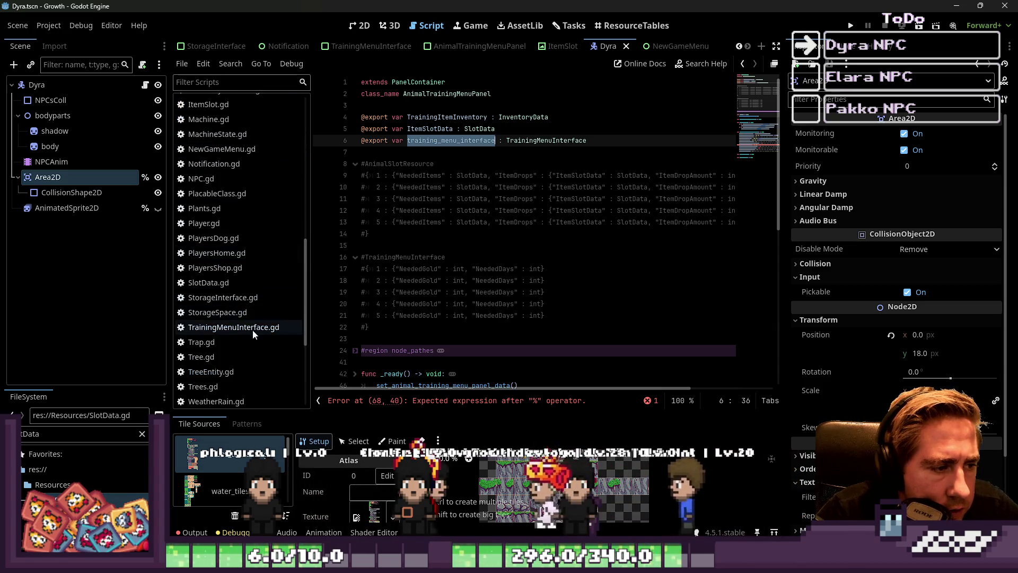
{"action": "left_click", "coordinate": [252, 329]}
Step: Add a line after line 45 starting the new_panel.training_menu_ assignment
{"action": "scroll", "coordinate": [450, 255], "scroll_direction": "down", "scroll_amount": 9}
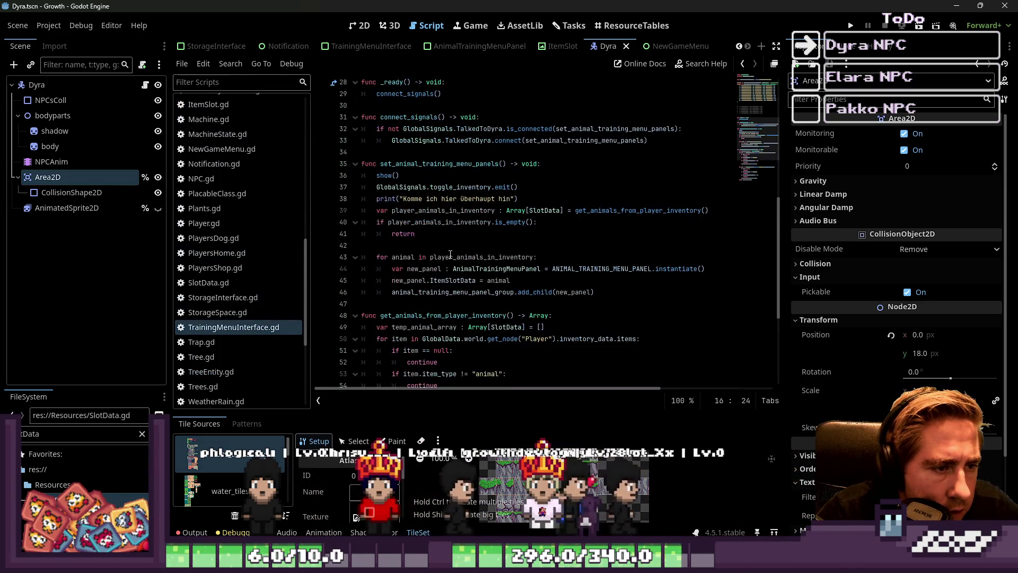
{"action": "left_click", "coordinate": [499, 281]}
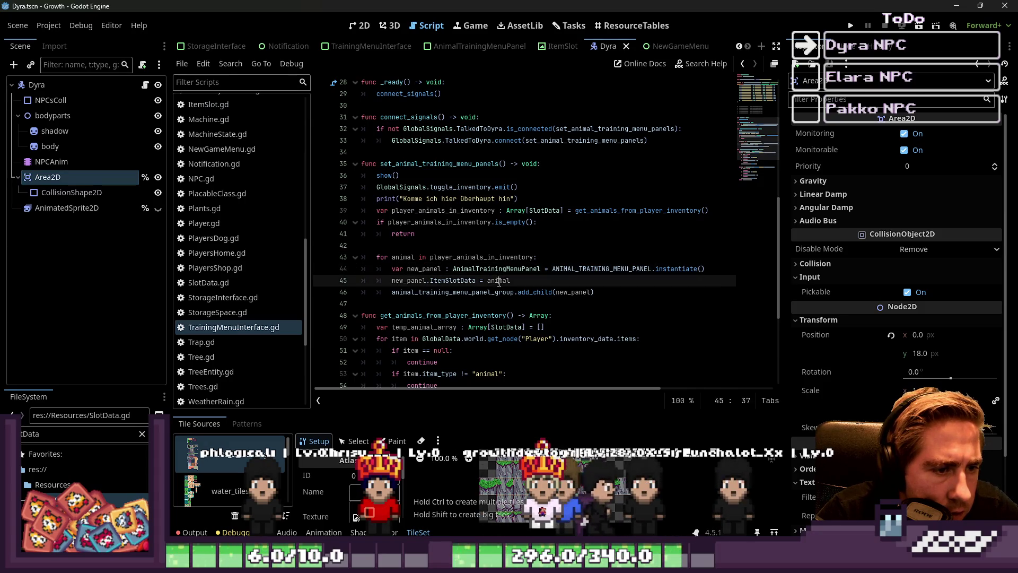
{"action": "key", "text": "Return"}
{"action": "type", "text": "_panel."}
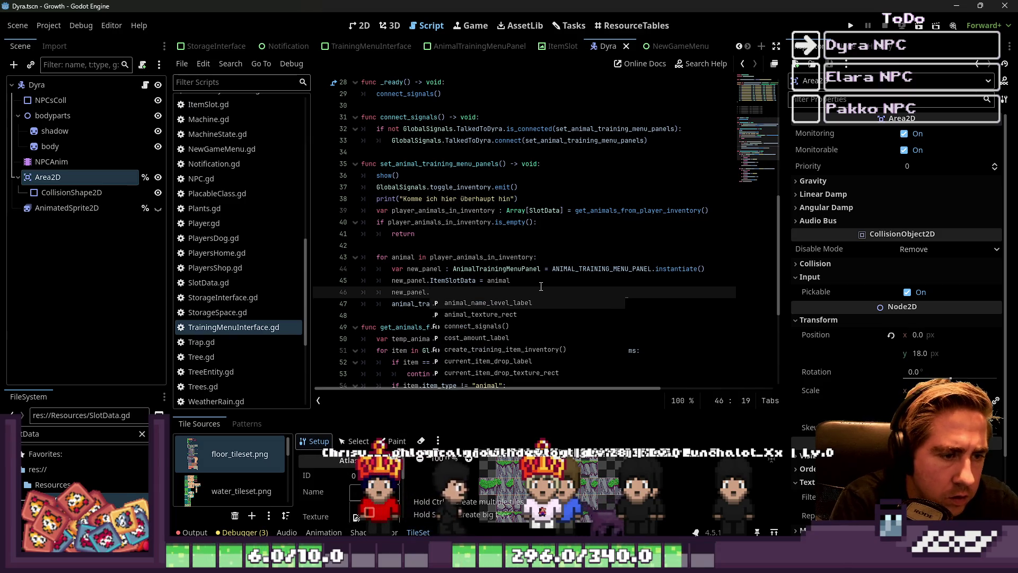
{"action": "type", "text": "training_duration_label = self"}
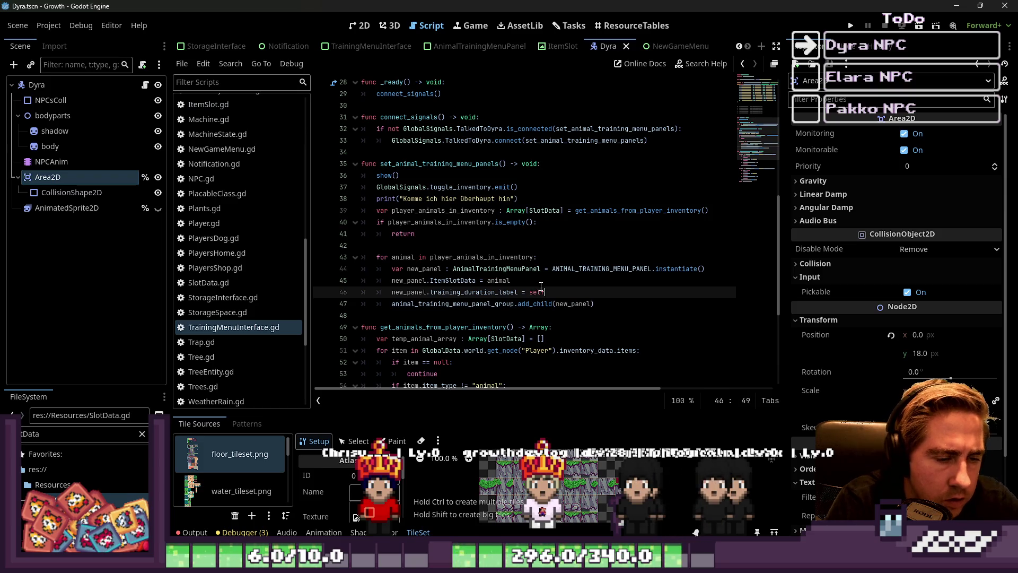
{"action": "double_click", "coordinate": [499, 292]}
{"action": "type", "text": "trai"}
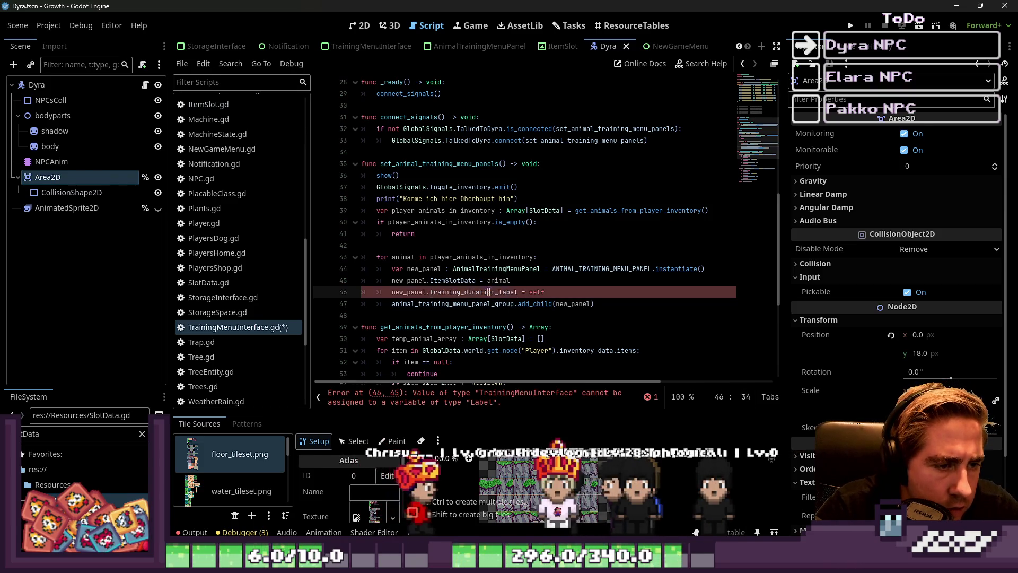
{"action": "type", "text": "ning_menu"}
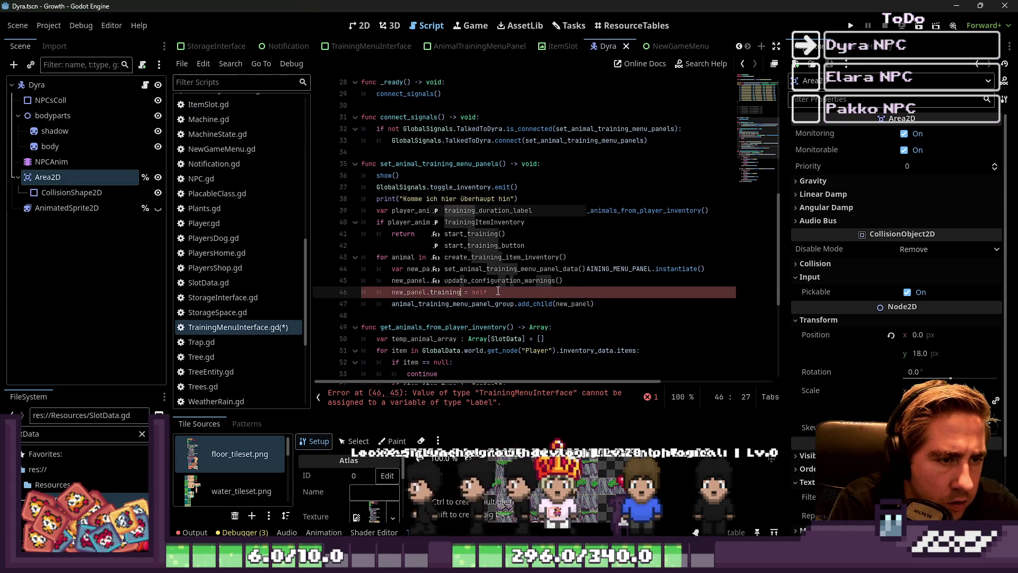
{"action": "type", "text": "_"}
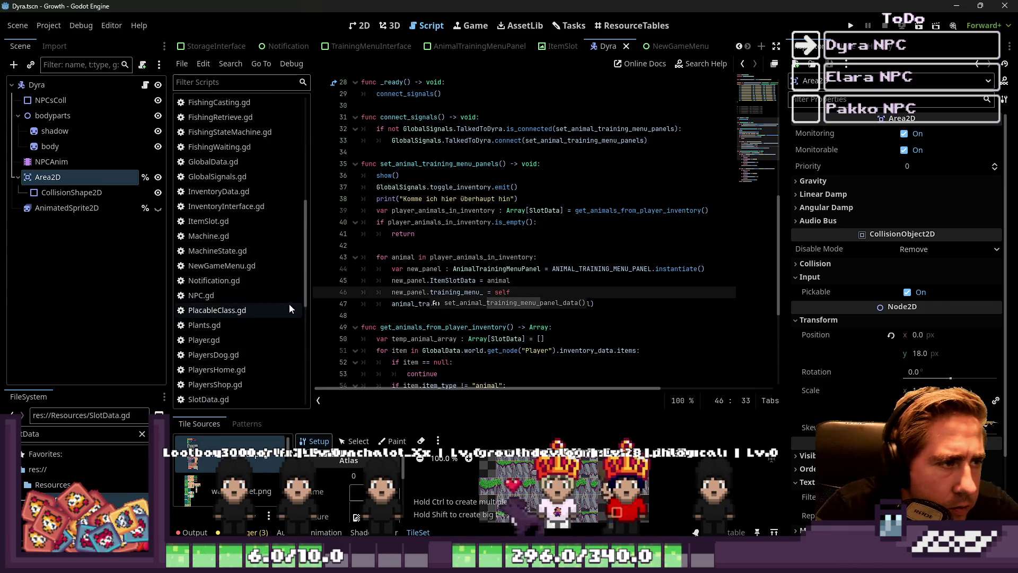
Step: Save AnimalTrainingMenuPanel.gd, finish the training_menu_interface assignment, and save TrainingMenuInterface.gd
{"action": "scroll", "coordinate": [289, 304], "scroll_direction": "up", "scroll_amount": 10}
{"action": "left_click", "coordinate": [267, 106]}
{"action": "key", "text": "ctrl+s"}
{"action": "scroll", "coordinate": [246, 275], "scroll_direction": "down", "scroll_amount": 10}
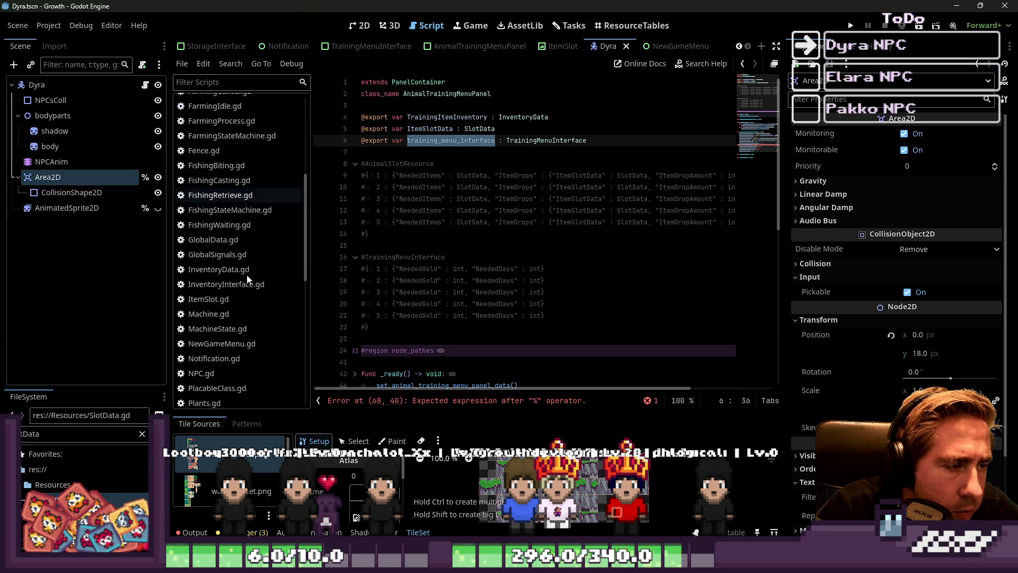
{"action": "left_click", "coordinate": [250, 323]}
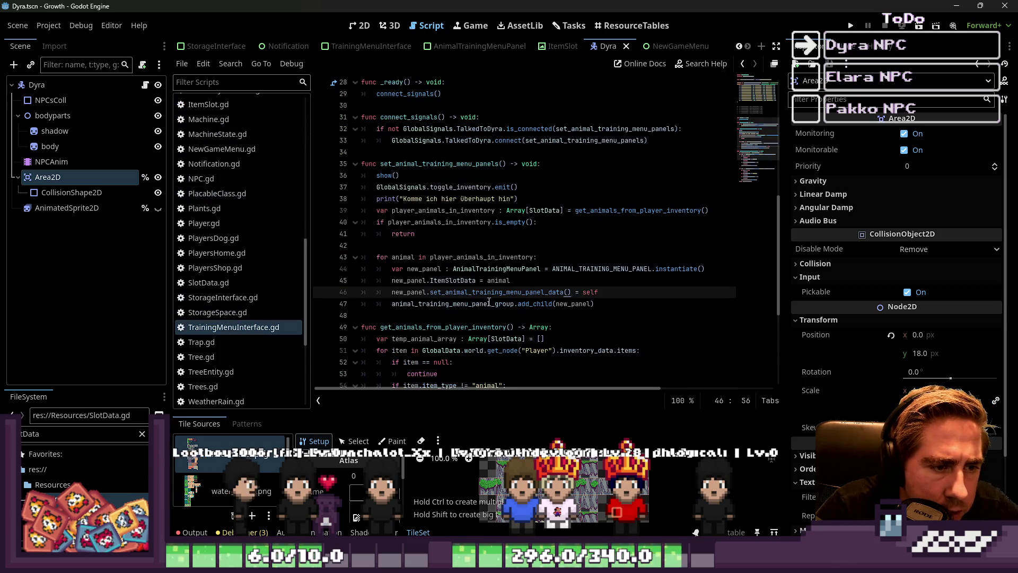
{"action": "type", "text": "training_menu_interface"}
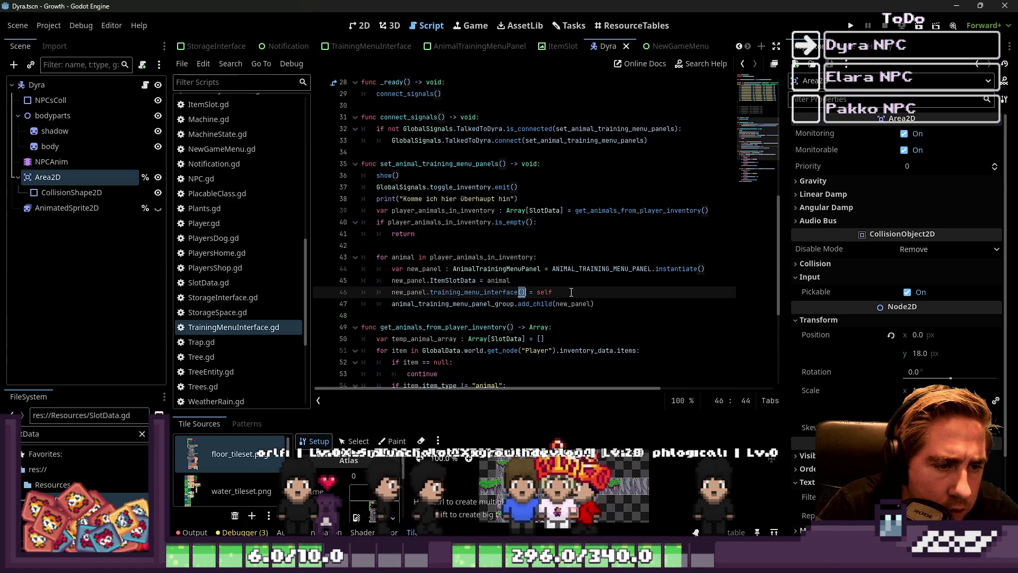
{"action": "key", "text": "Down"}
{"action": "key", "text": "Down"}
{"action": "key", "text": "Down"}
{"action": "key", "text": "ctrl+s"}
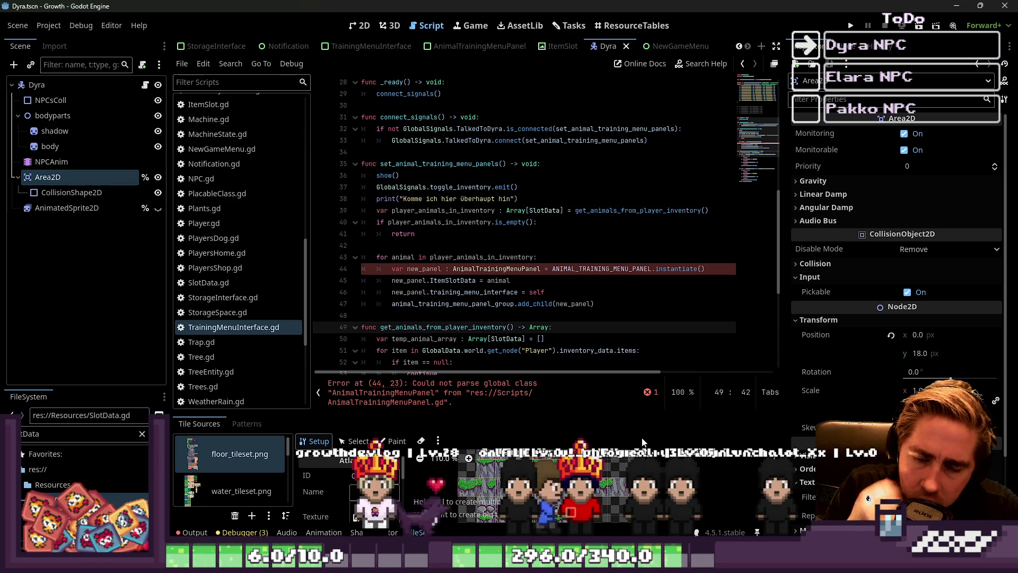
Step: Inspect the new_panel and ItemSlotData lines 44-45, then jump to the AnimalTrainingMenuPanel class script
{"action": "left_click", "coordinate": [432, 269]}
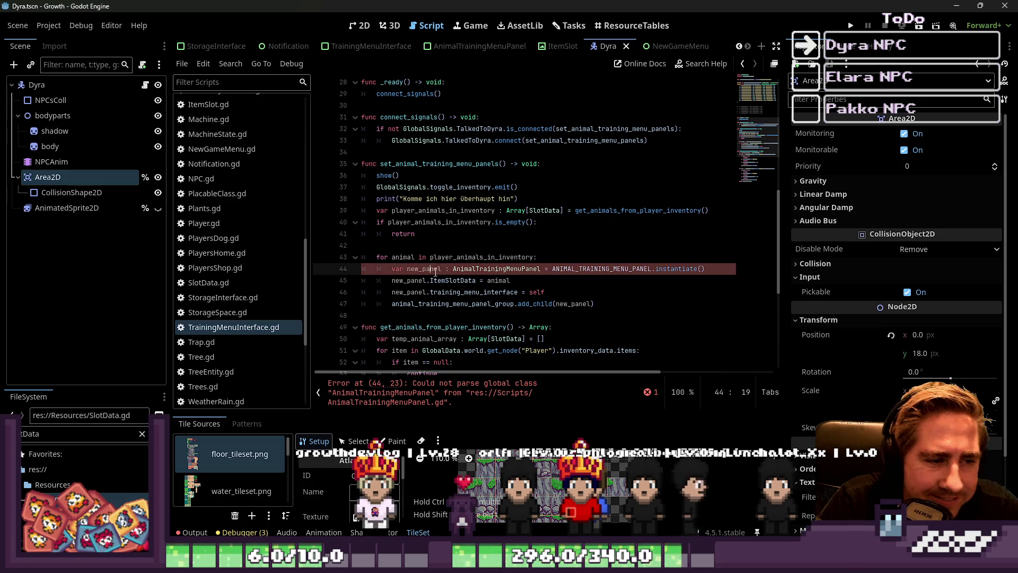
{"action": "left_click", "coordinate": [519, 278]}
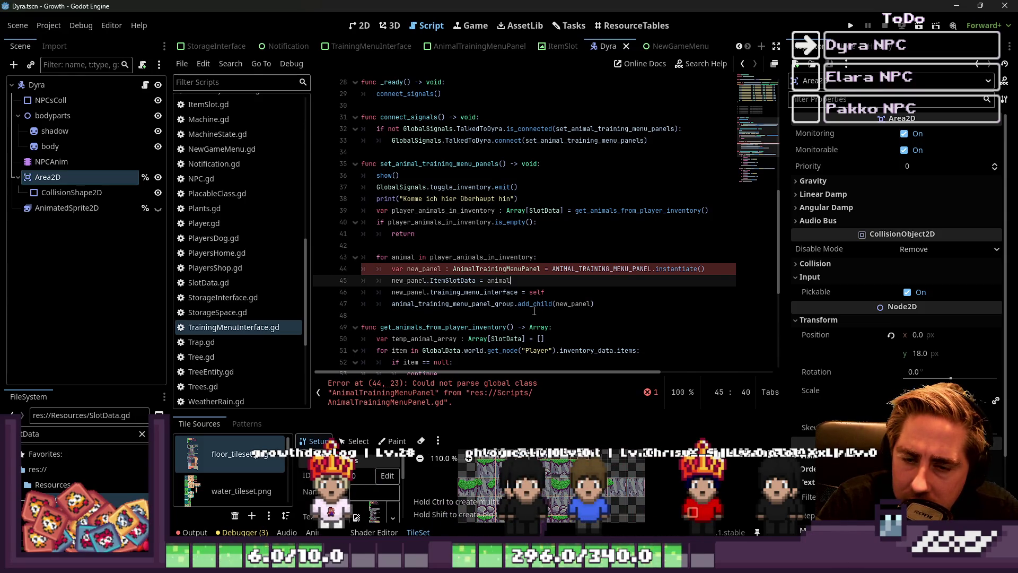
{"action": "key", "text": "Down"}
{"action": "key", "text": "Down"}
{"action": "key", "text": "Down"}
{"action": "left_click", "coordinate": [463, 276]}
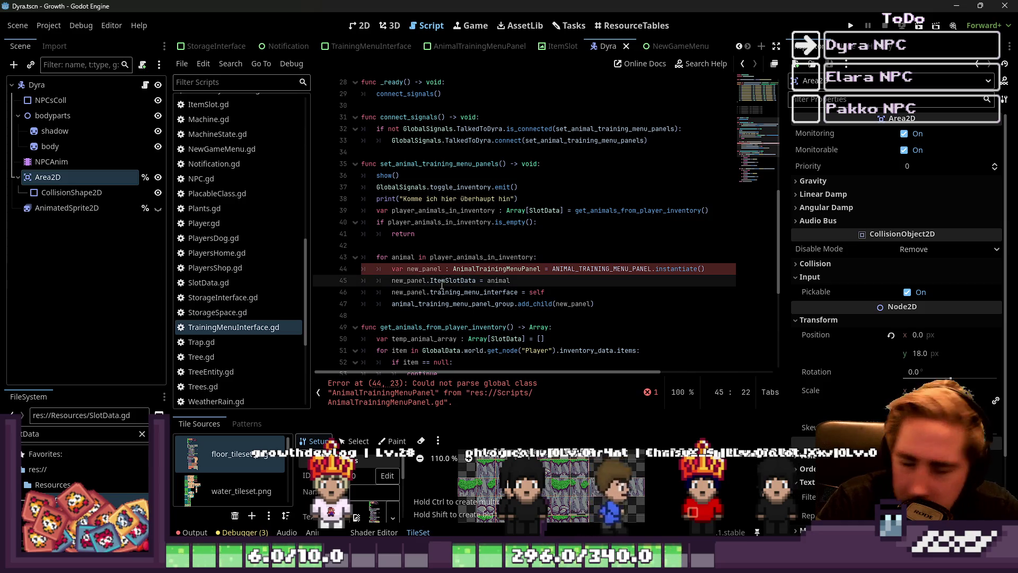
{"action": "left_click", "coordinate": [500, 268]}
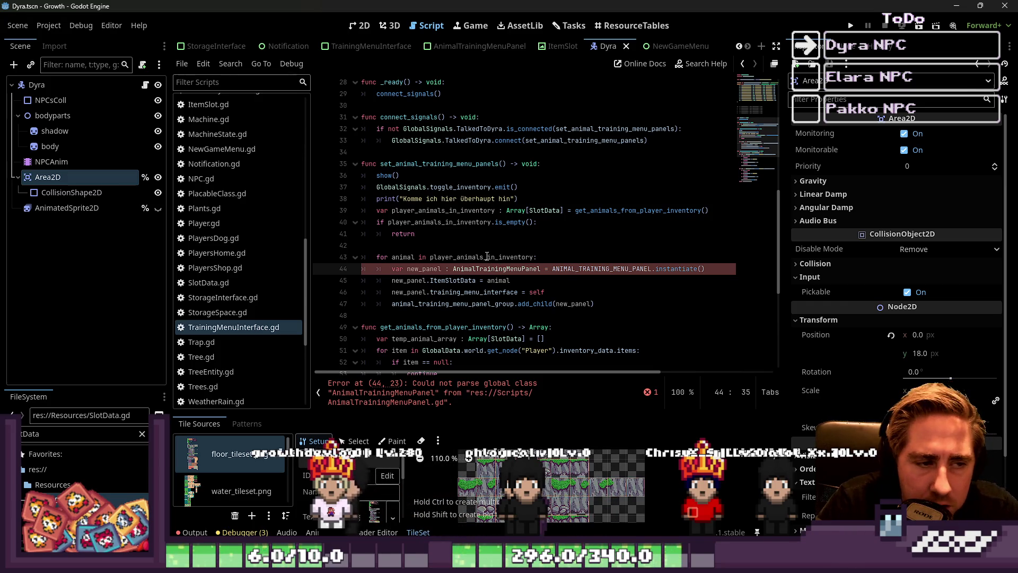
{"action": "double_click", "coordinate": [469, 269]}
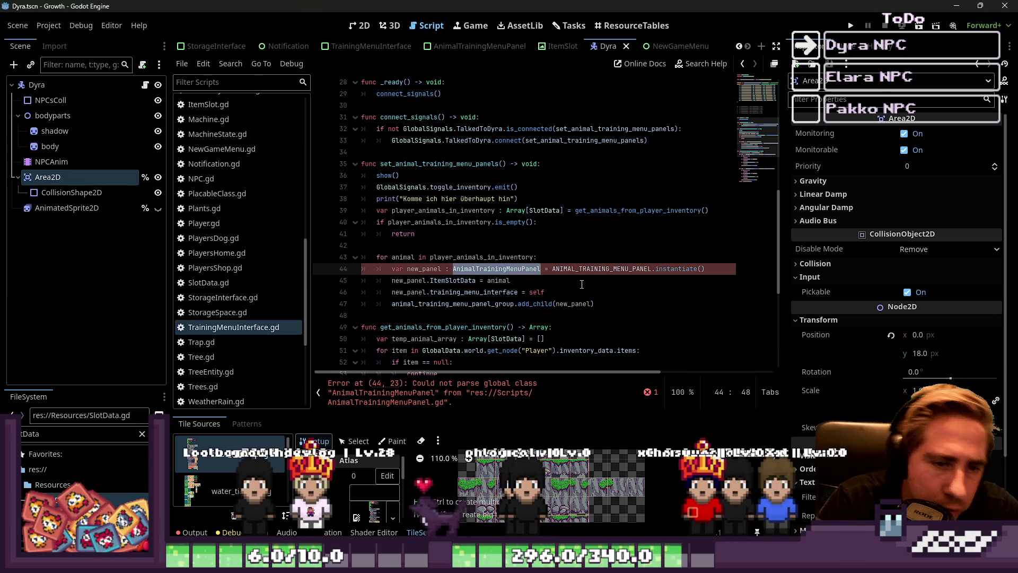
{"action": "key", "text": "Up"}
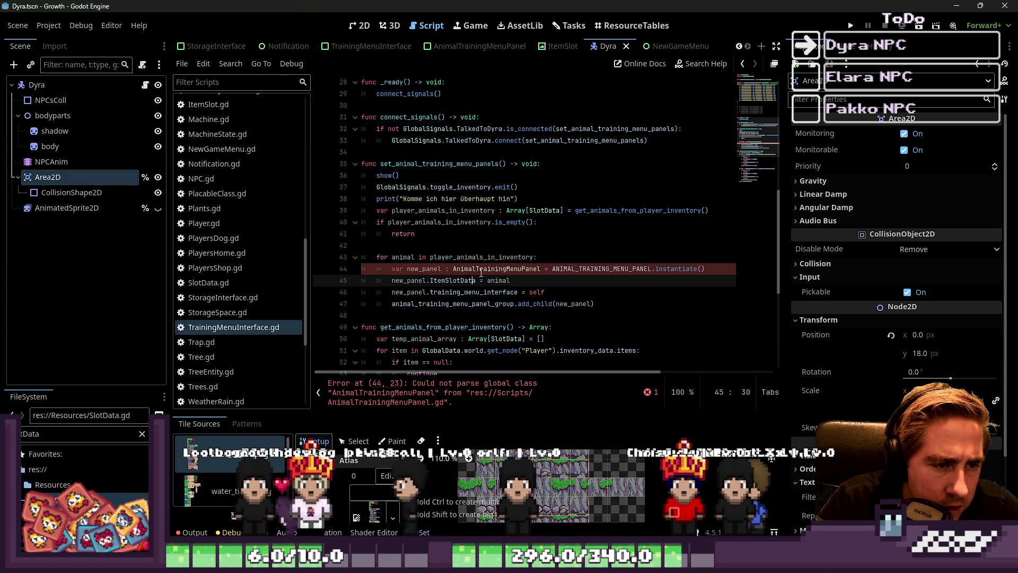
{"action": "double_click", "coordinate": [481, 270]}
{"action": "left_click", "coordinate": [497, 269], "text": "ctrl"}
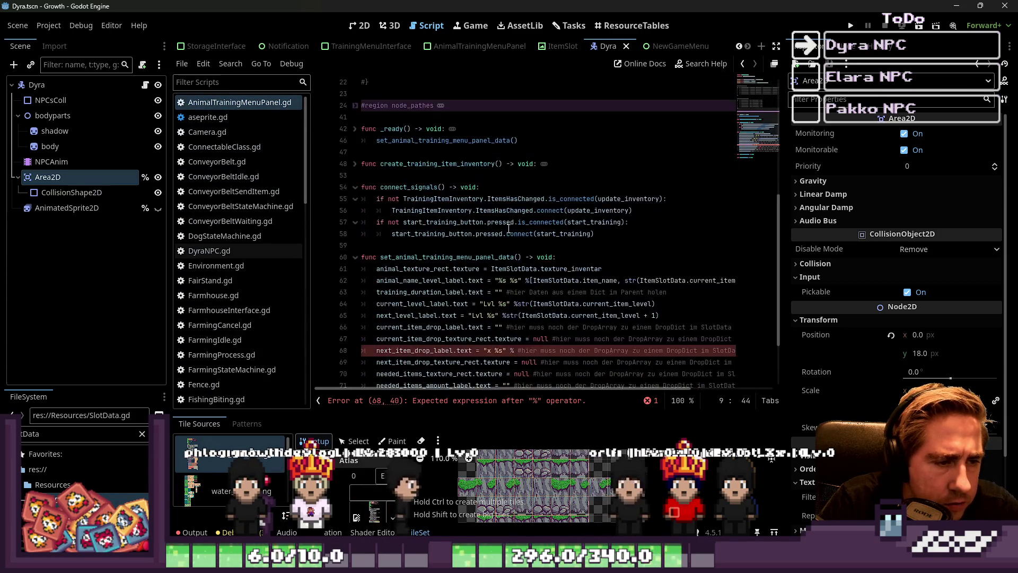
Step: After line 68's %, add training_menu_interface.level_training_needed_resources.get(ItemSlotData.current_item_level)
{"action": "left_click", "coordinate": [514, 269]}
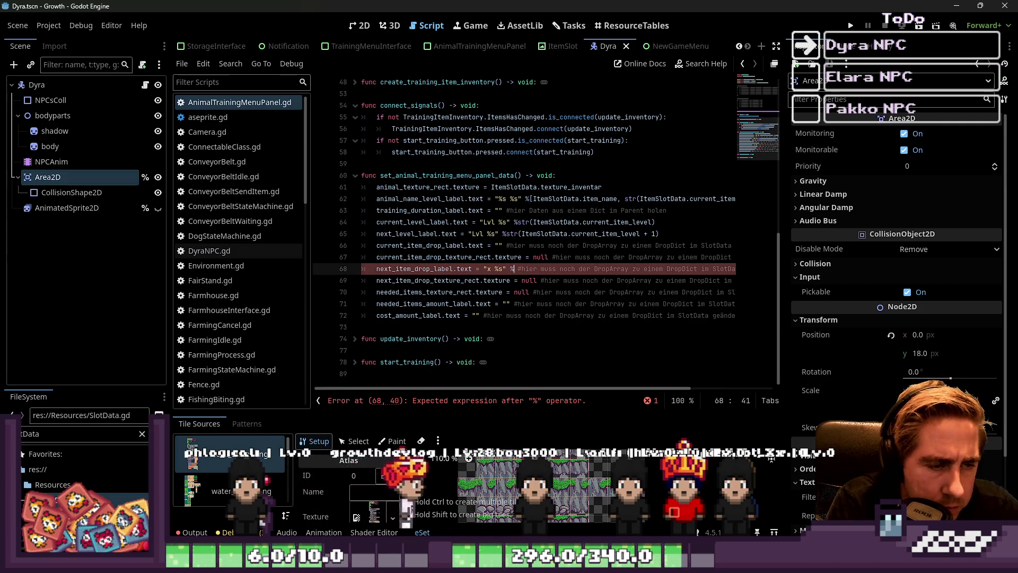
{"action": "type", "text": "g"}
{"action": "key", "text": "BackSpace"}
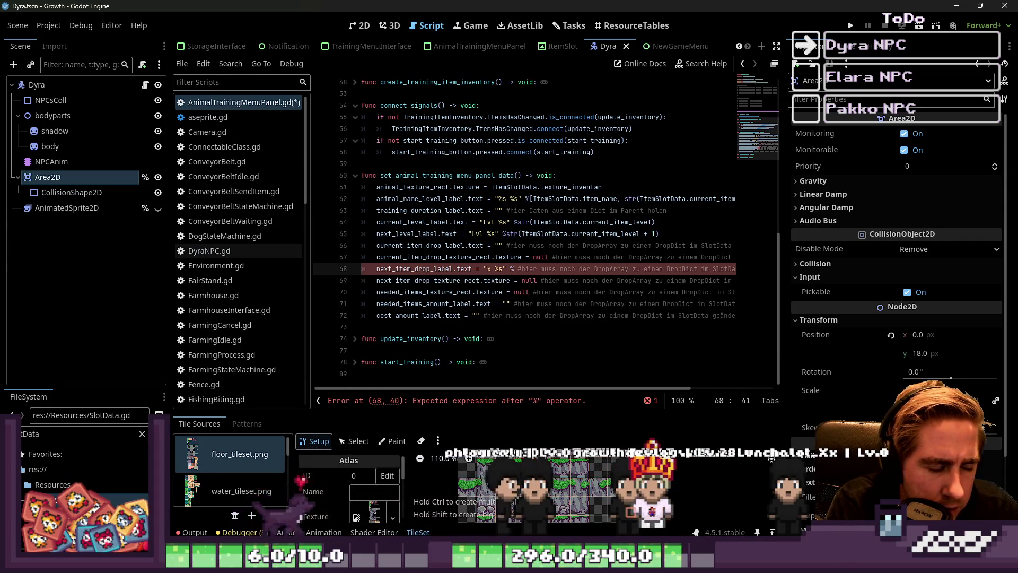
{"action": "type", "text": "trainin"}
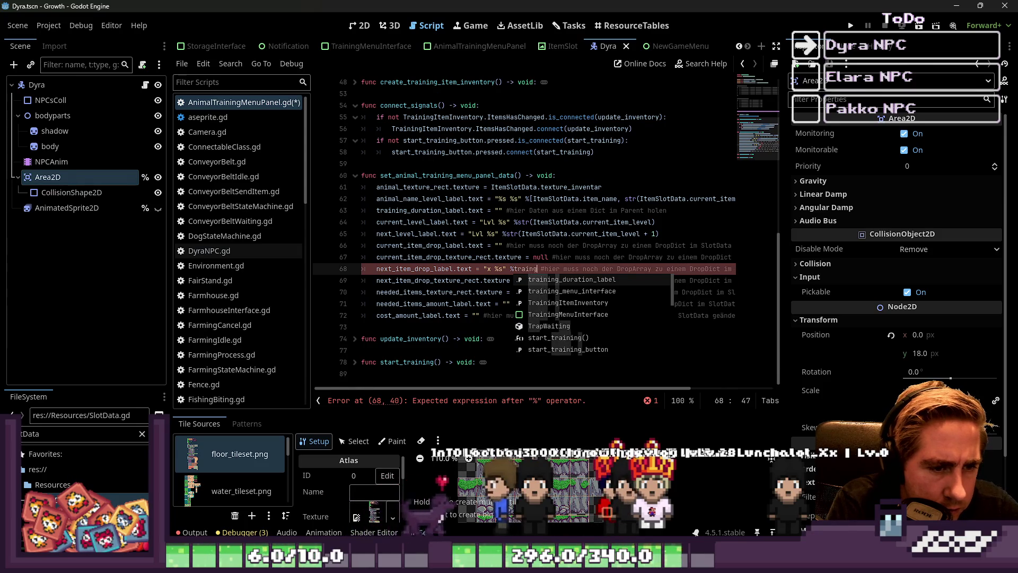
{"action": "type", "text": "g"}
{"action": "key", "text": "Down"}
{"action": "key", "text": "Return"}
{"action": "type", "text": "."}
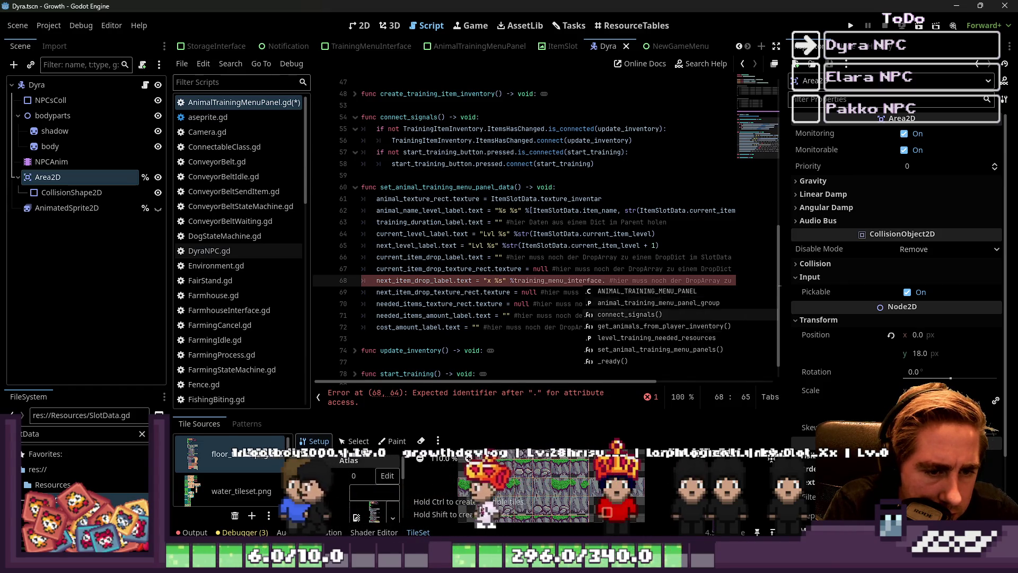
{"action": "type", "text": "l"}
{"action": "key", "text": "Return"}
{"action": "type", "text": ".get("}
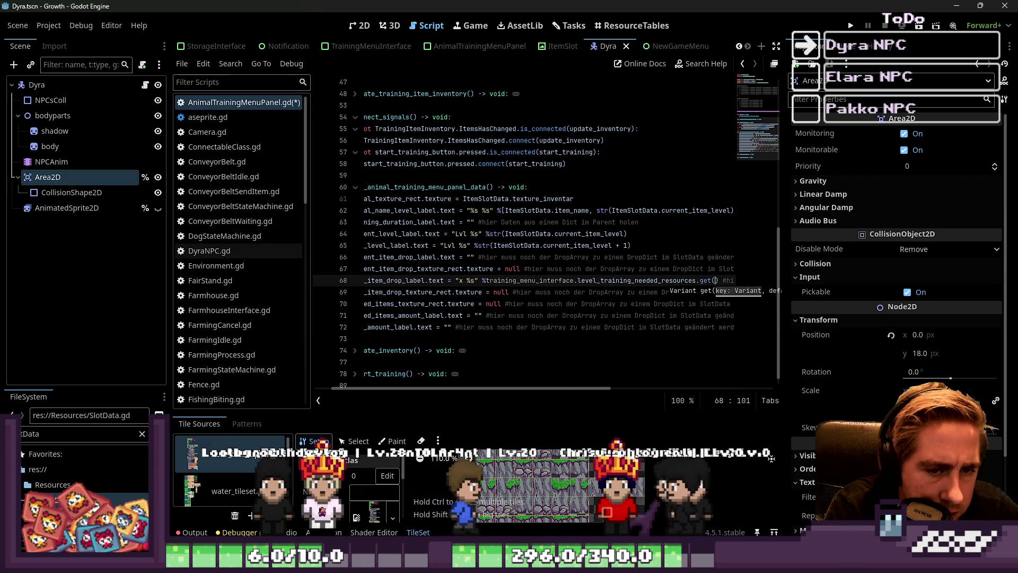
{"action": "type", "text": "ItemSlotData."}
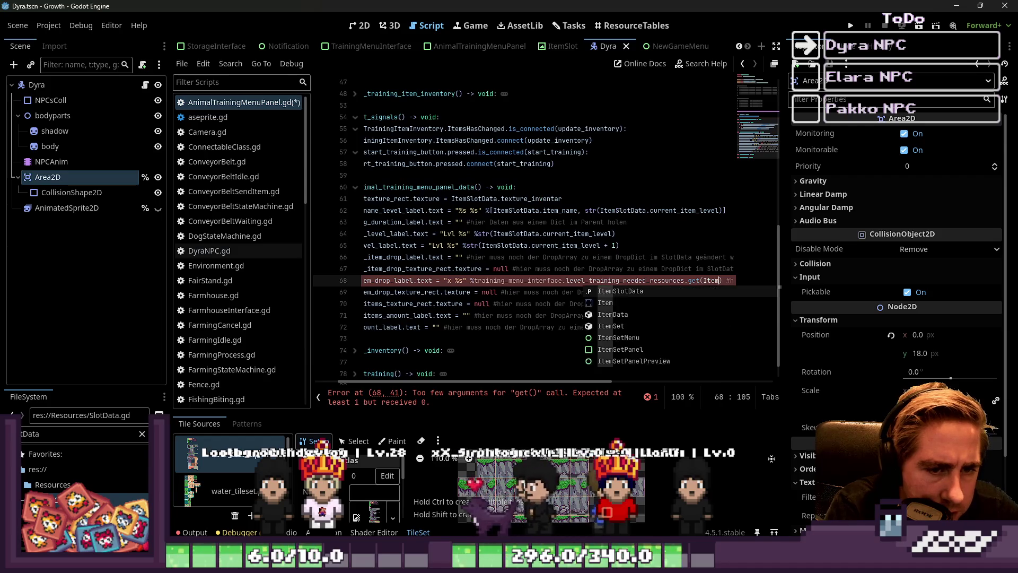
{"action": "type", "text": "current_item"}
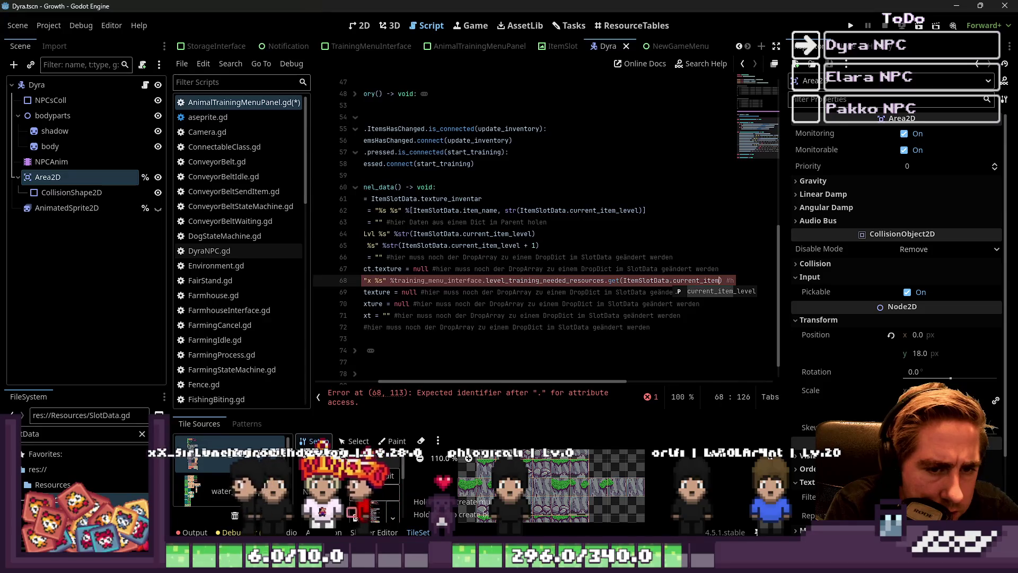
{"action": "type", "text": "_l"}
Step: Review line 68's format string and lookup expression by moving through the line
{"action": "key", "text": "Home"}
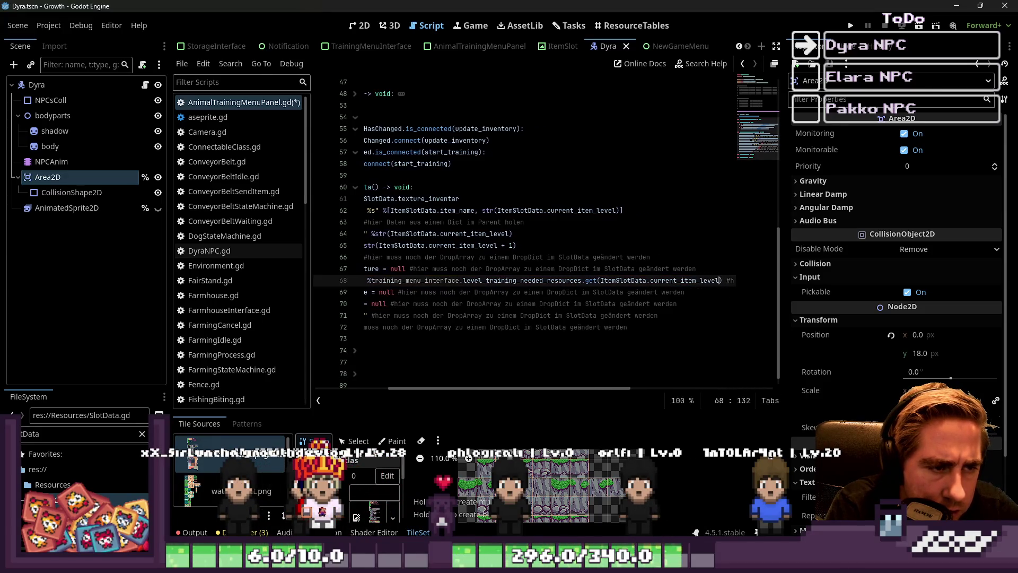
{"action": "key", "text": "Up"}
{"action": "key", "text": "Down"}
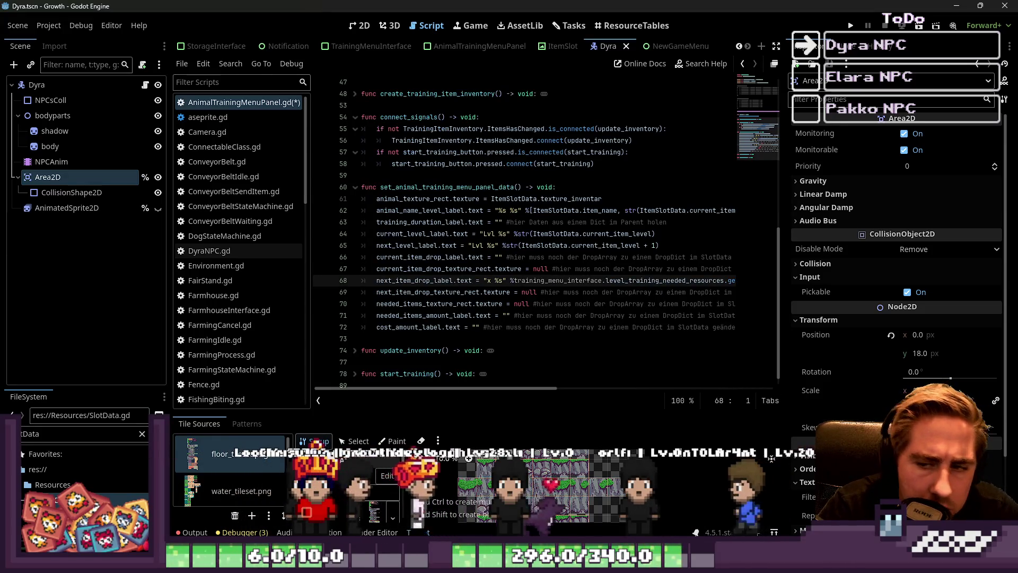
{"action": "left_click", "coordinate": [603, 280]}
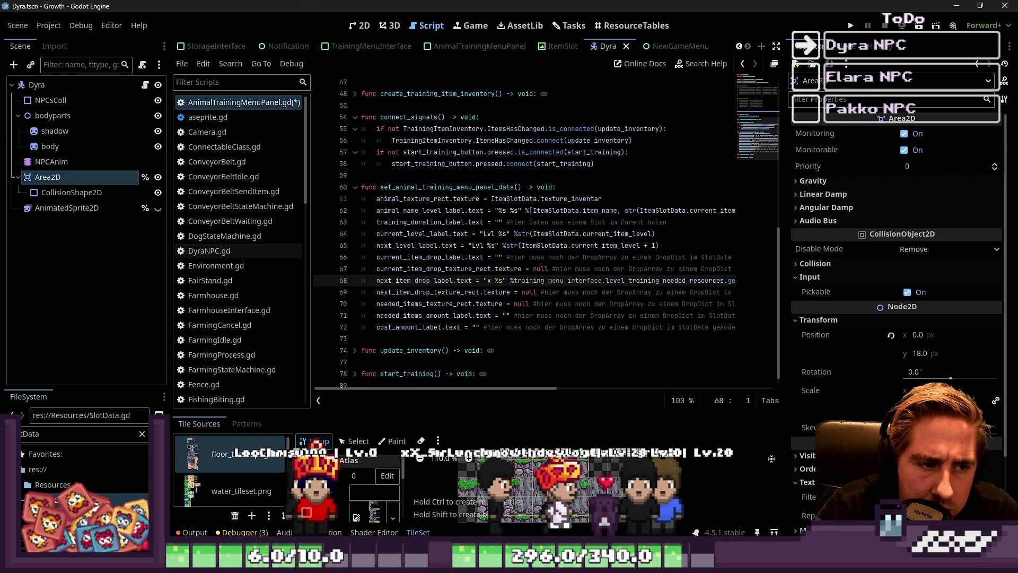
{"action": "key", "text": "ctrl+Left"}
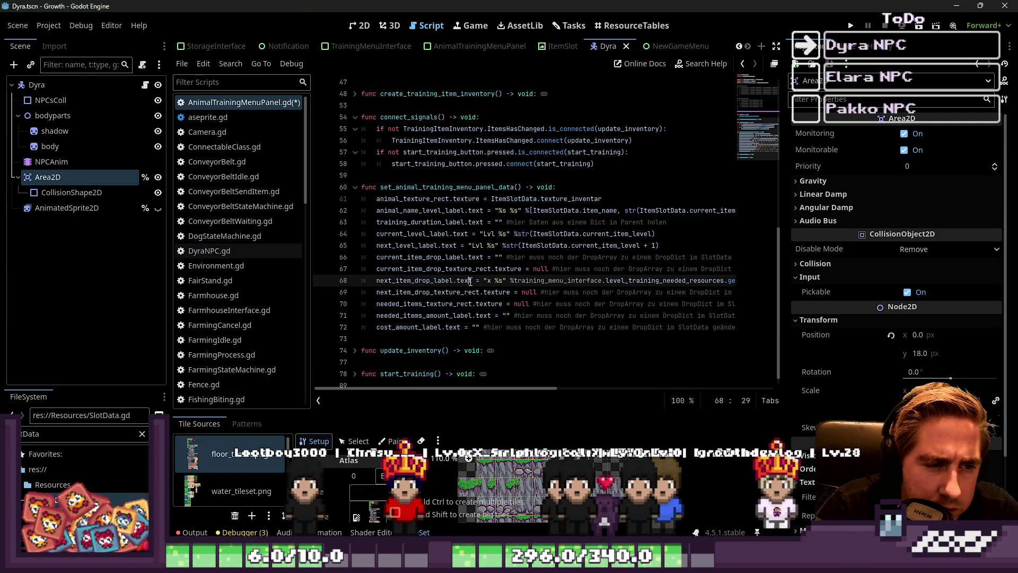
{"action": "left_click", "coordinate": [499, 279]}
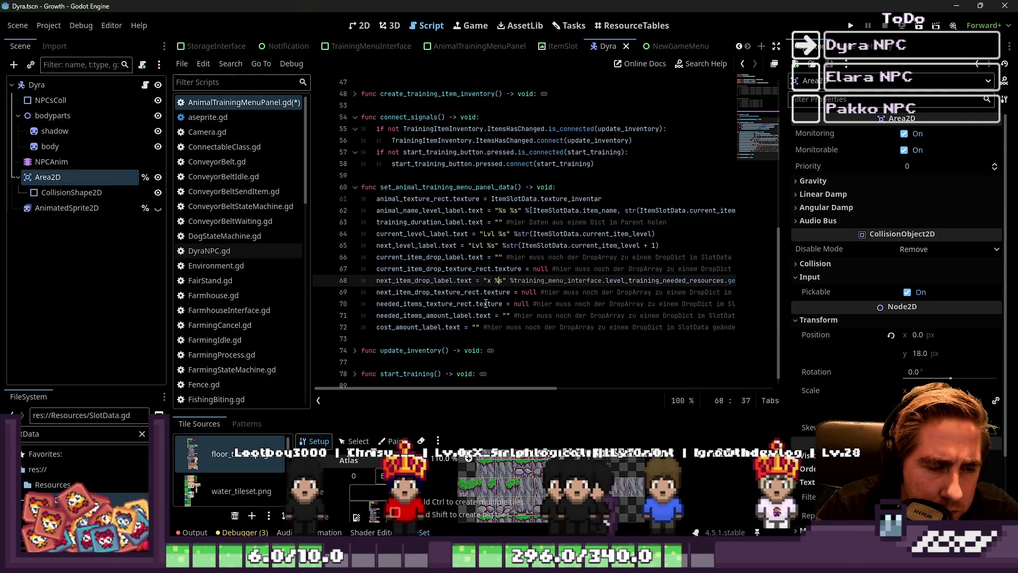
{"action": "key", "text": "Right"}
{"action": "key", "text": "Right"}
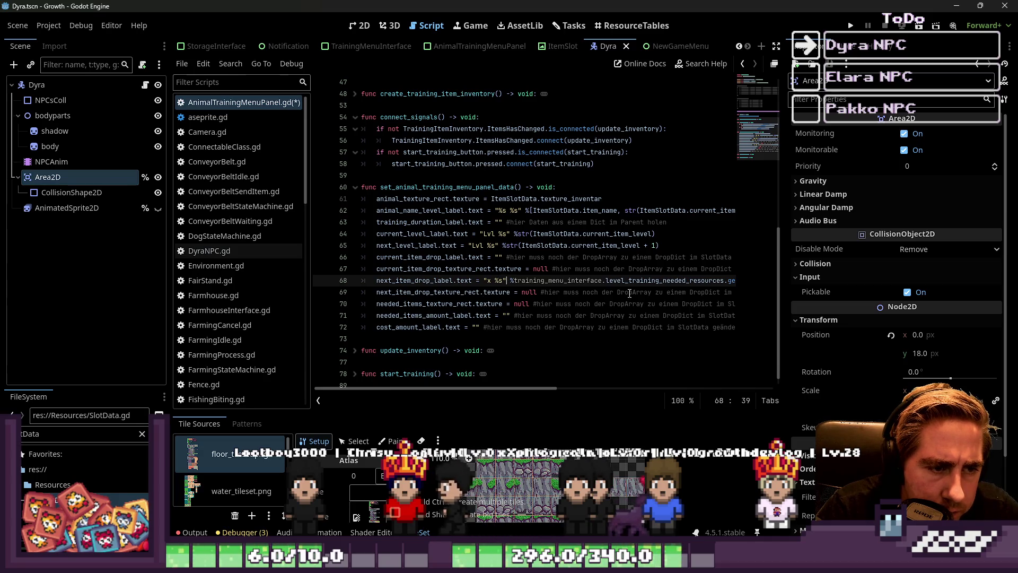
{"action": "key", "text": "Right"}
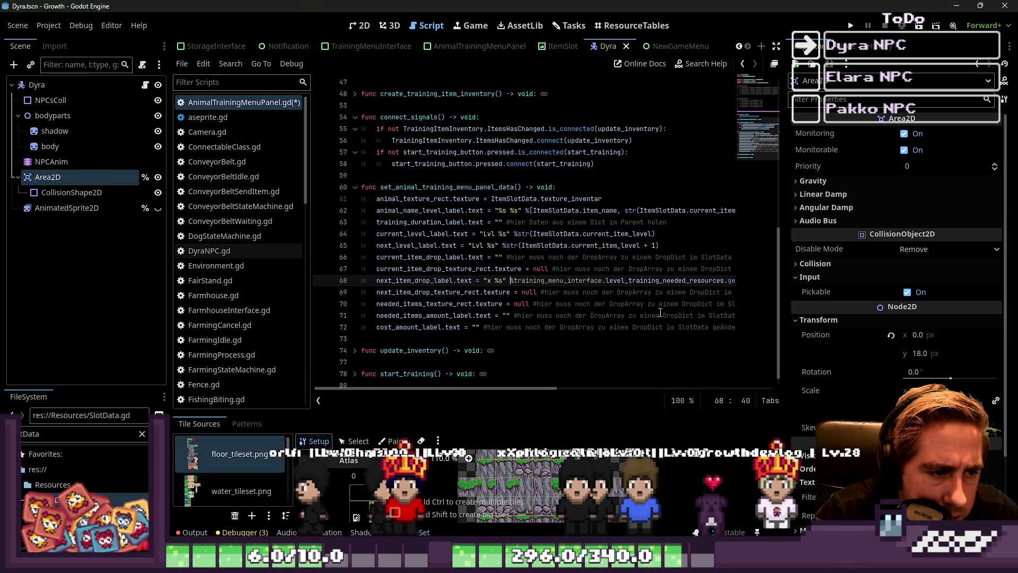
{"action": "key", "text": "Down"}
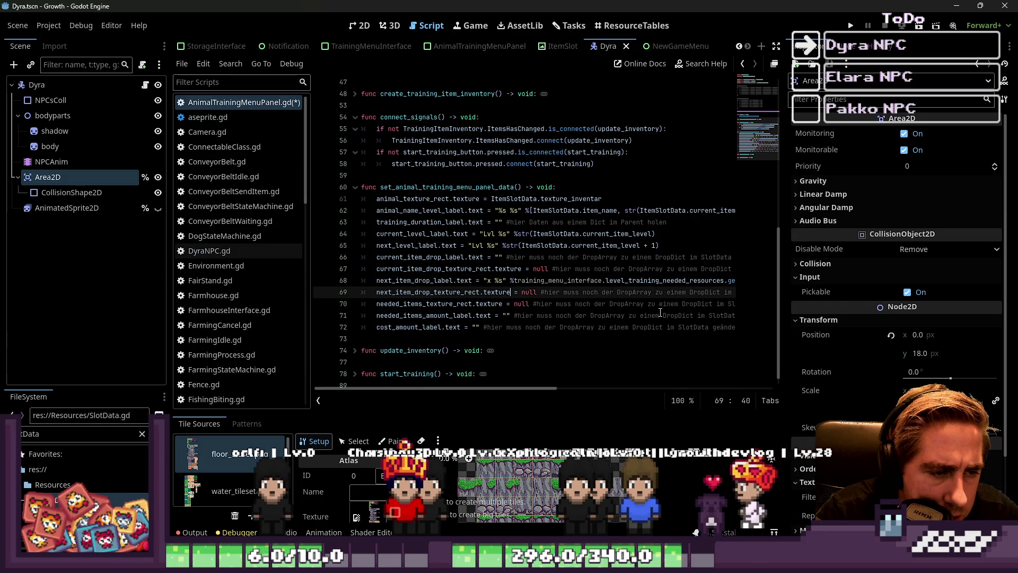
{"action": "key", "text": "Up"}
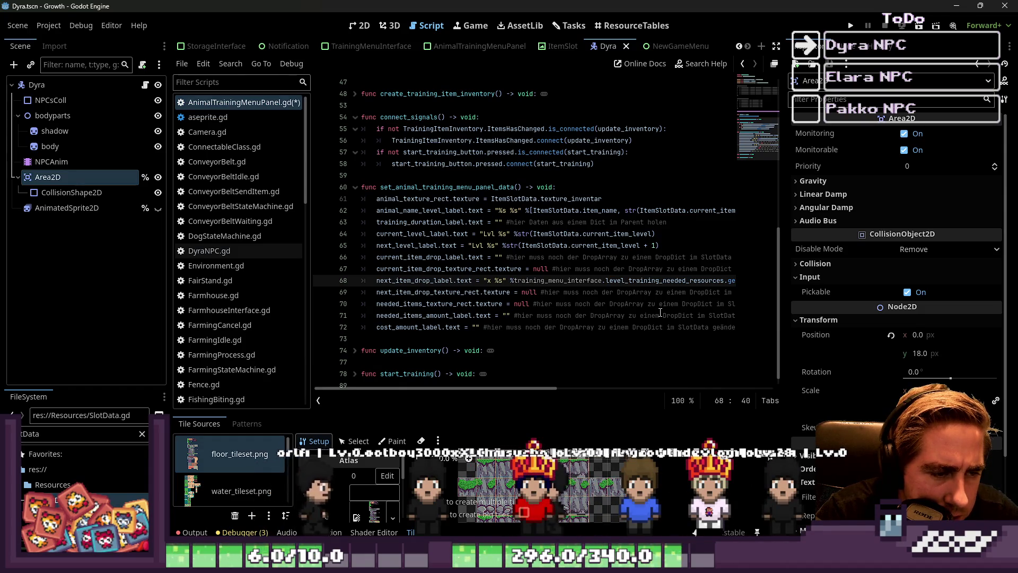
Step: Append a second get(" call to the end of line 68's lookup expression
{"action": "key", "text": "ctrl+shift+Right"}
{"action": "key", "text": "ctrl+shift+Right"}
{"action": "key", "text": "ctrl+shift+Right"}
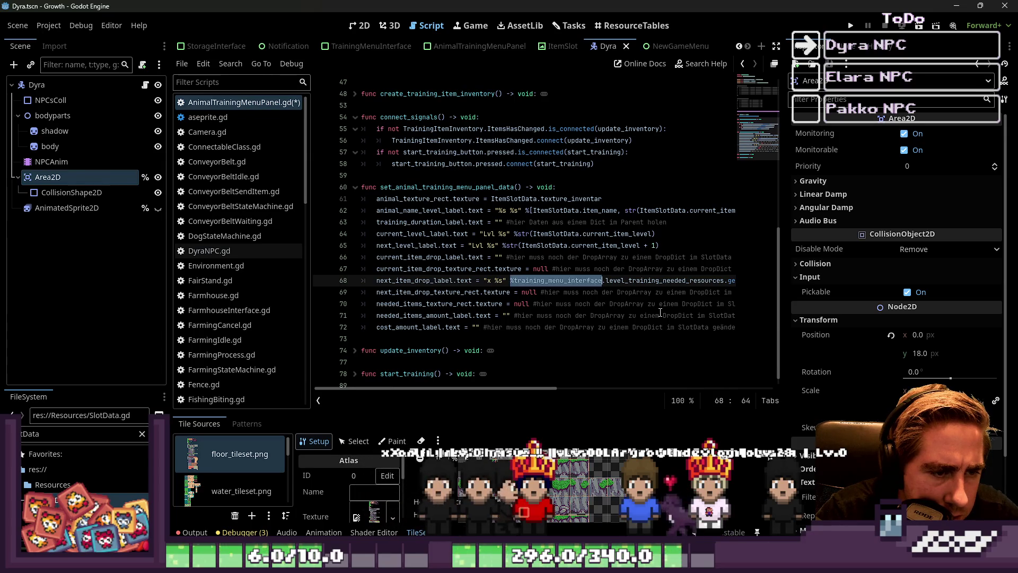
{"action": "key", "text": "shift+Right"}
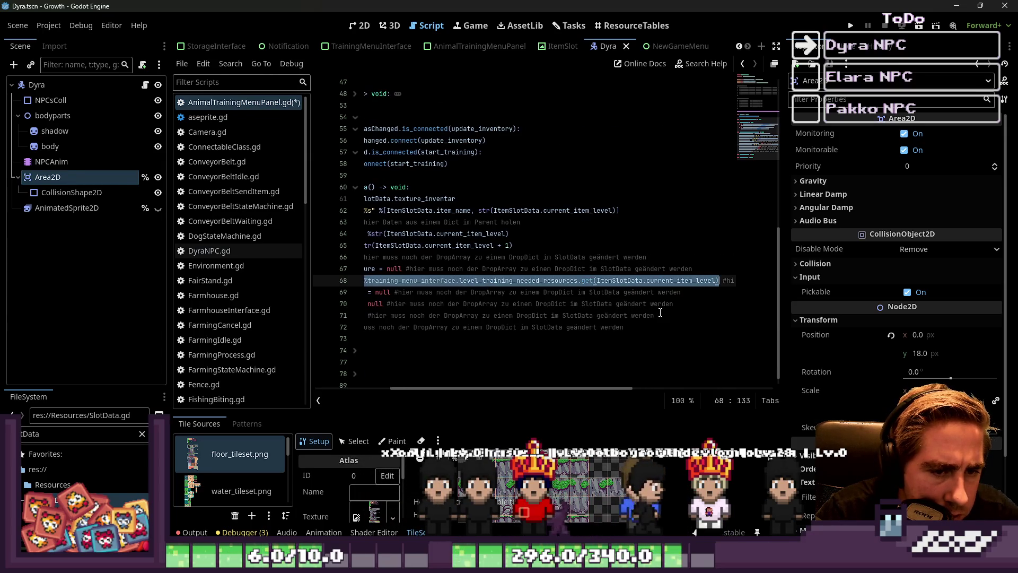
{"action": "key", "text": "Right"}
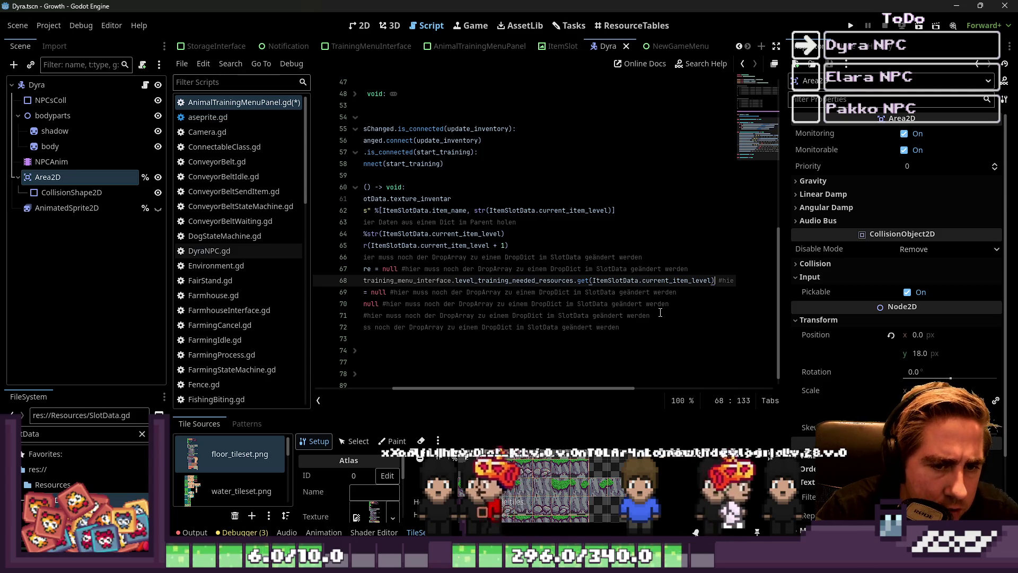
{"action": "type", "text": "get(\""}
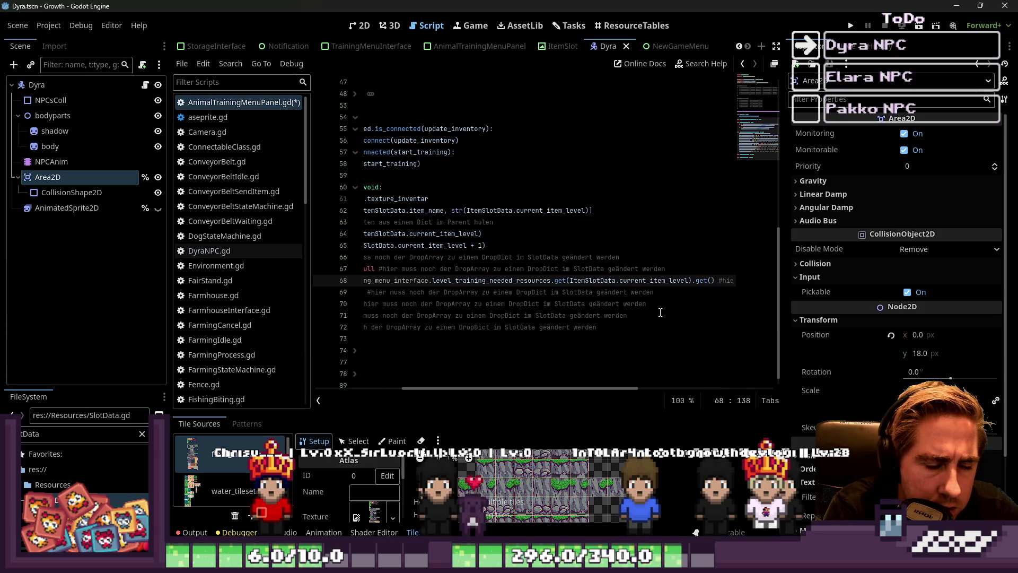
{"action": "left_click", "coordinate": [359, 26]}
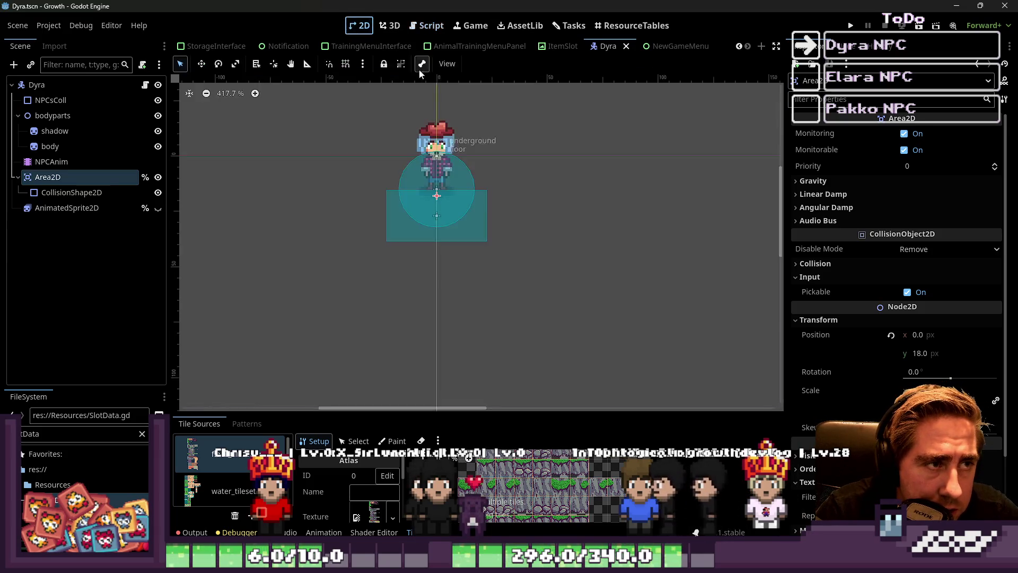
Step: Check the NeededItemAmount key in TrainingMenuInterface.gd's needed-resources dictionary
{"action": "key", "text": "ctrl+F3"}
{"action": "left_click", "coordinate": [244, 250]}
{"action": "scroll", "coordinate": [240, 270], "scroll_direction": "down", "scroll_amount": 6}
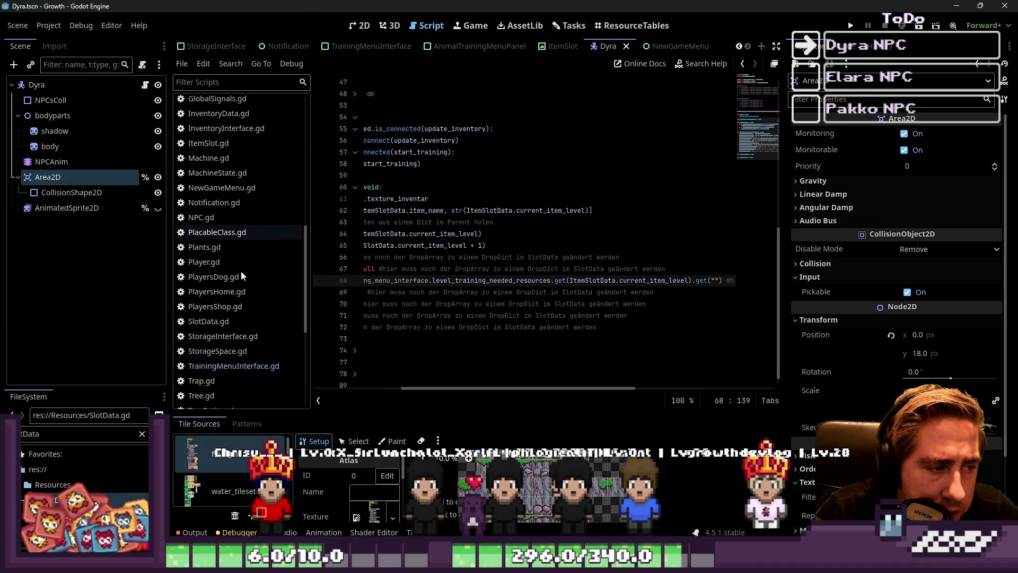
{"action": "scroll", "coordinate": [419, 223], "scroll_direction": "up", "scroll_amount": 9}
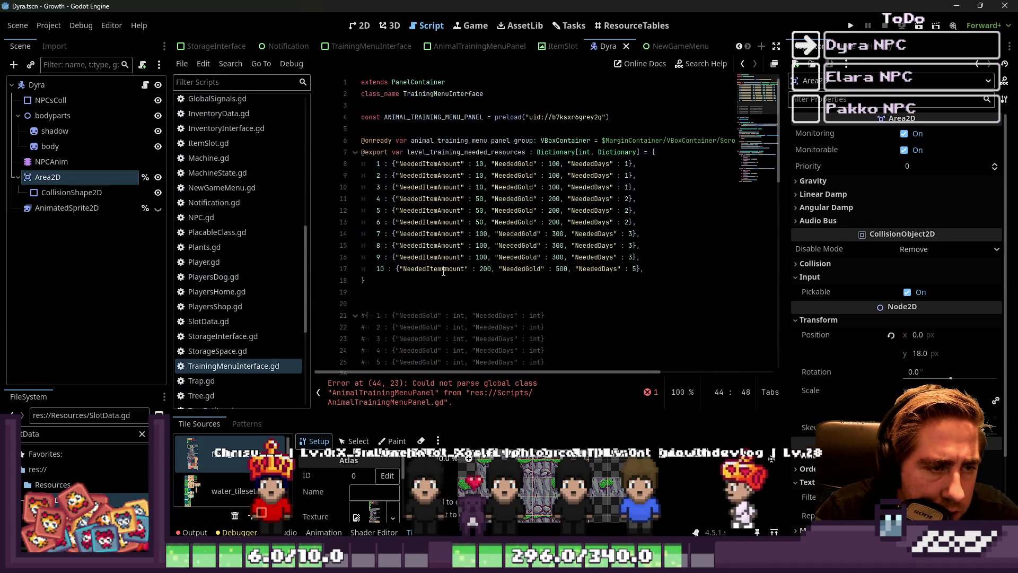
{"action": "double_click", "coordinate": [421, 186]}
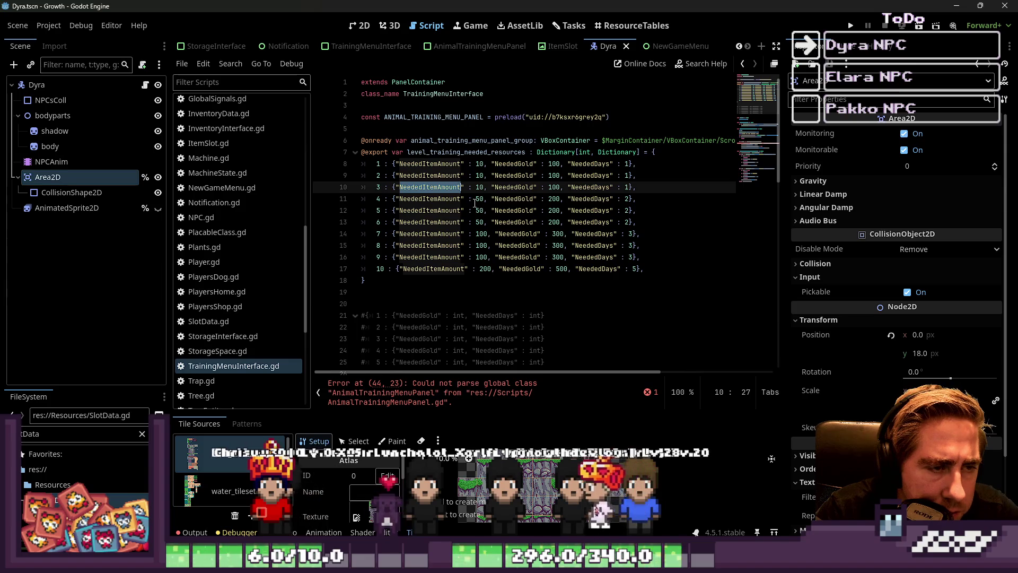
{"action": "scroll", "coordinate": [240, 183], "scroll_direction": "up", "scroll_amount": 6}
Step: In AnimalTrainingMenuPanel.gd, position the caret in line 68's lookup just before the second get
{"action": "left_click", "coordinate": [241, 102]}
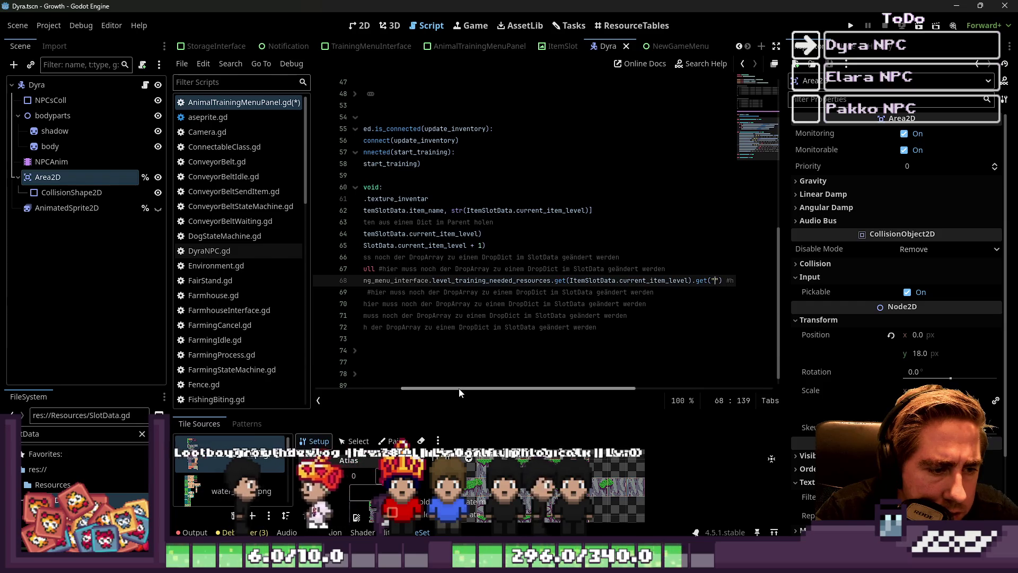
{"action": "left_click_drag", "start_coordinate": [464, 388], "coordinate": [298, 386]}
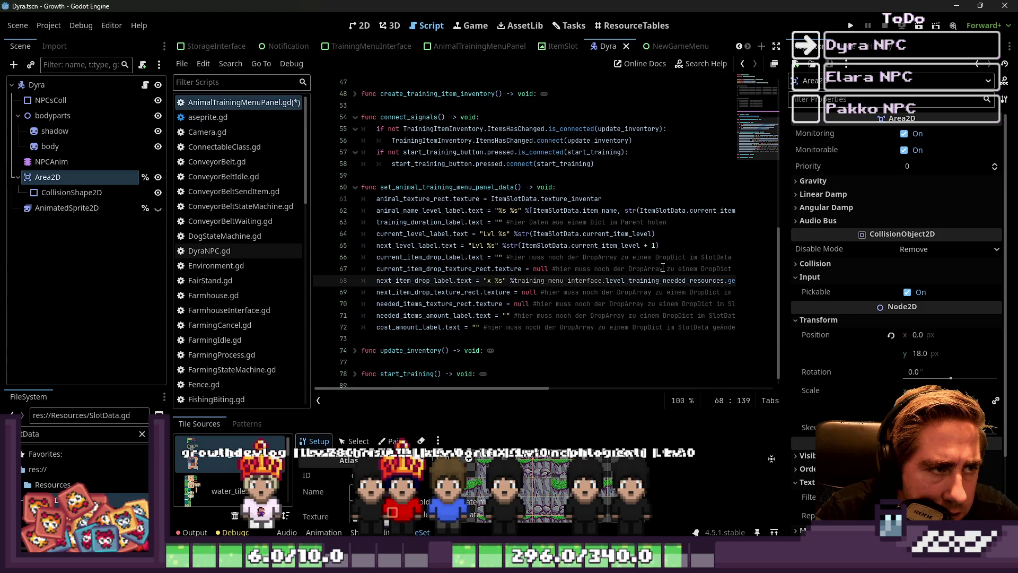
{"action": "key", "text": "ctrl+Right"}
{"action": "key", "text": "ctrl+Right"}
{"action": "key", "text": "ctrl+Right"}
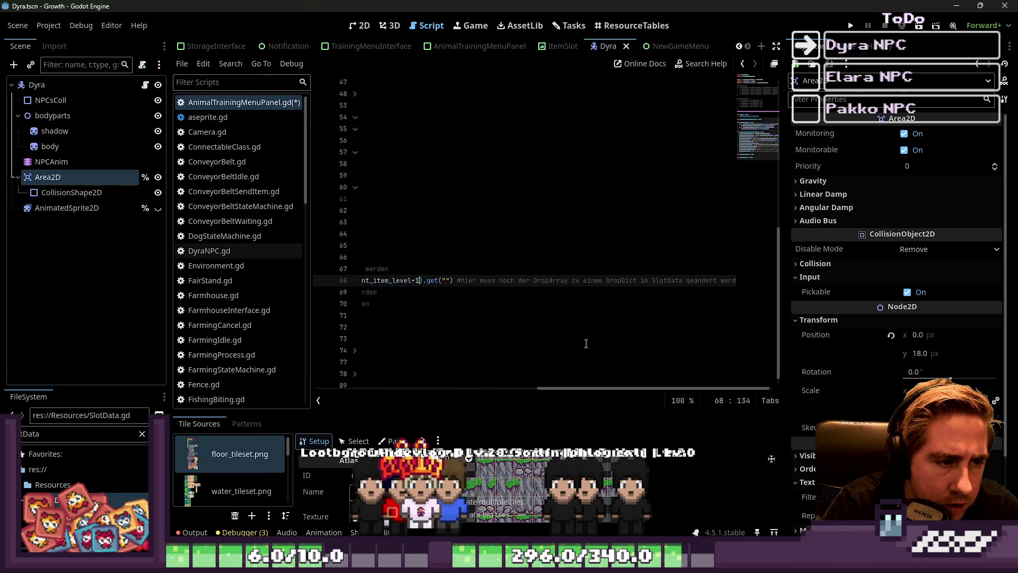
{"action": "key", "text": "Home"}
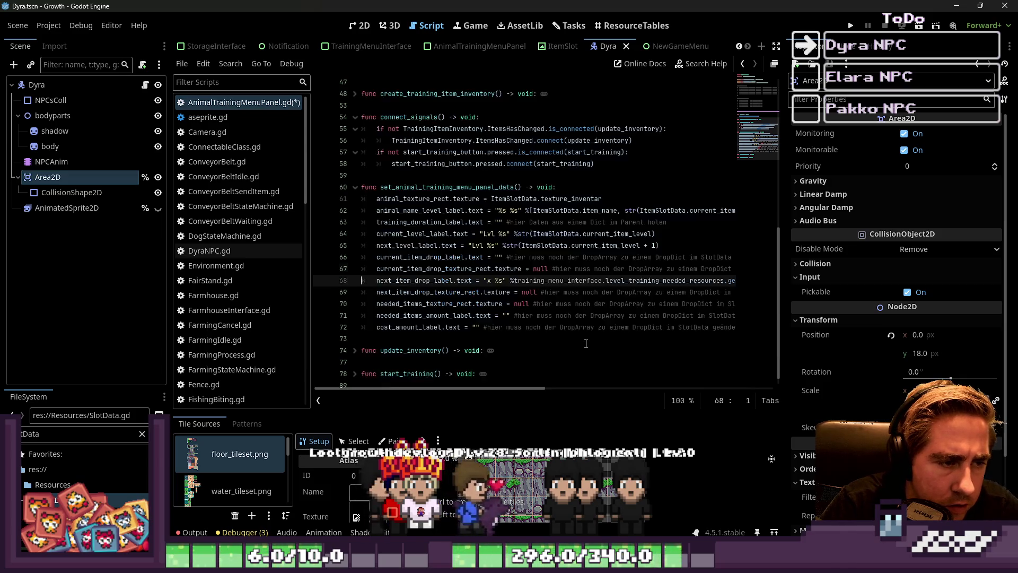
{"action": "key", "text": "ctrl+Right"}
{"action": "key", "text": "ctrl+Right"}
{"action": "key", "text": "ctrl+Right"}
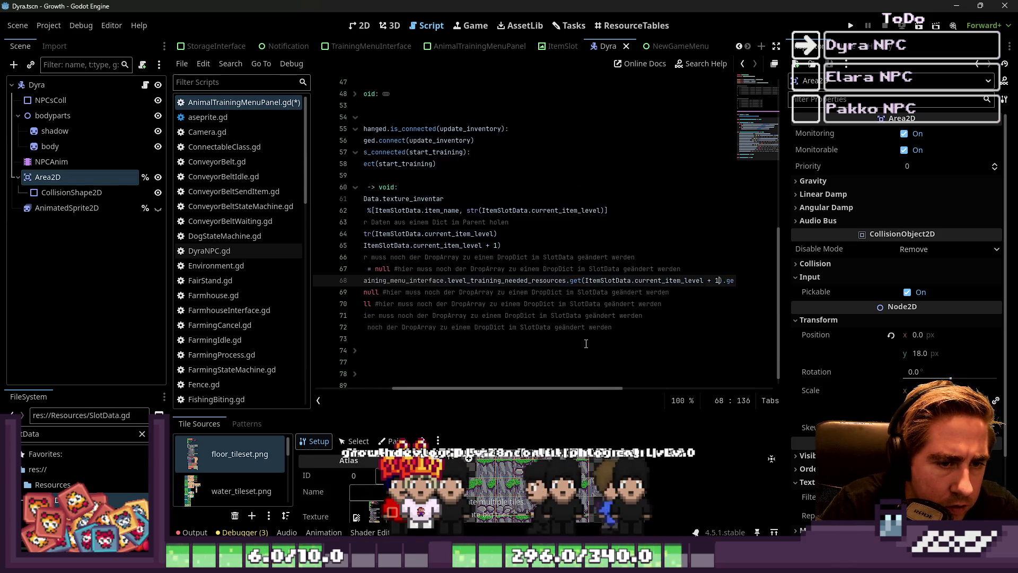
{"action": "key", "text": "ctrl+Left"}
{"action": "key", "text": "ctrl+Left"}
{"action": "key", "text": "ctrl+Left"}
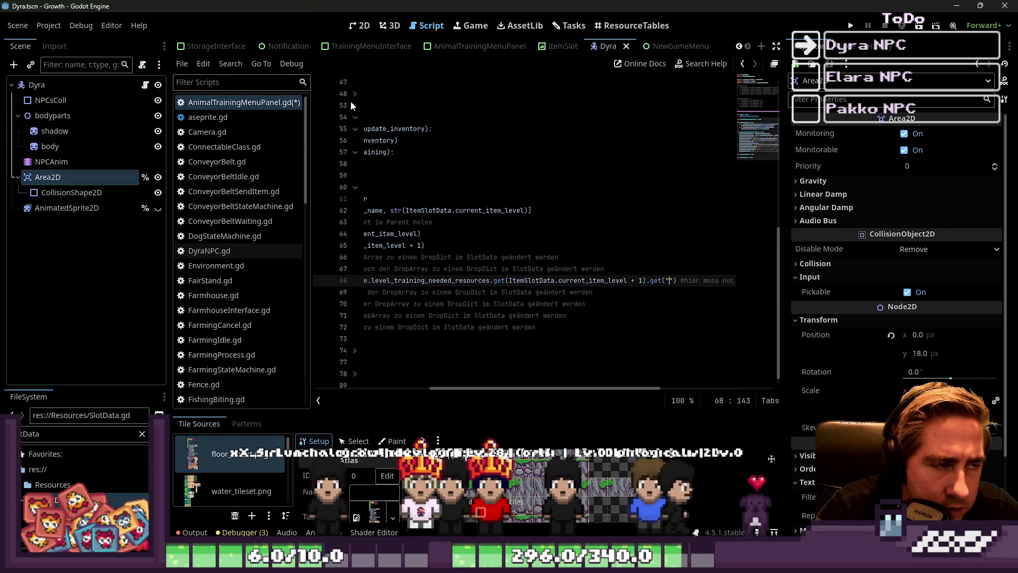
{"action": "scroll", "coordinate": [260, 238], "scroll_direction": "down", "scroll_amount": 15}
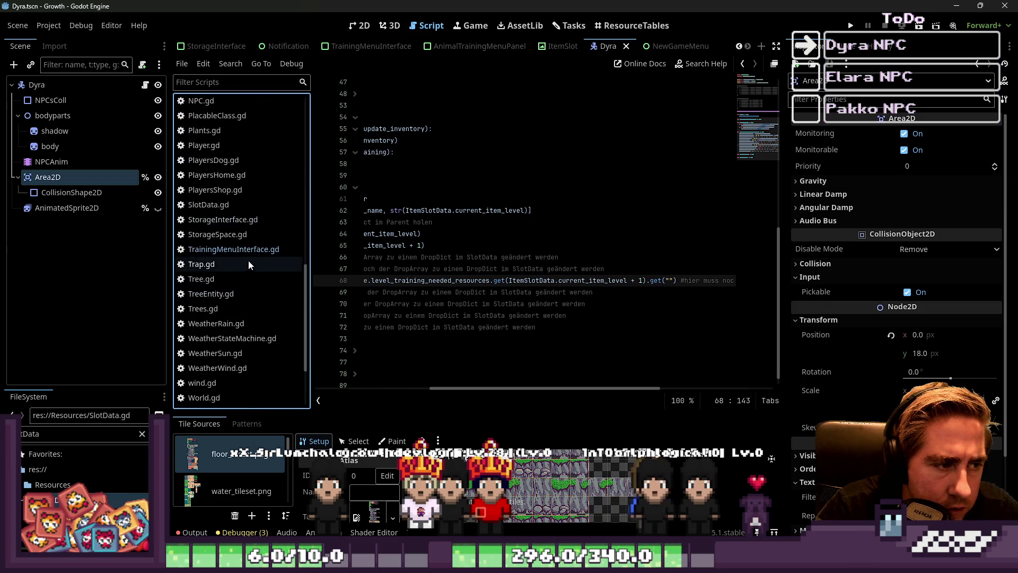
Step: Check the NeededItemAmount and NeededDays keys in TrainingMenuInterface.gd, then return to AnimalTrainingMenuPanel.gd
{"action": "left_click", "coordinate": [247, 249]}
{"action": "left_click", "coordinate": [430, 176]}
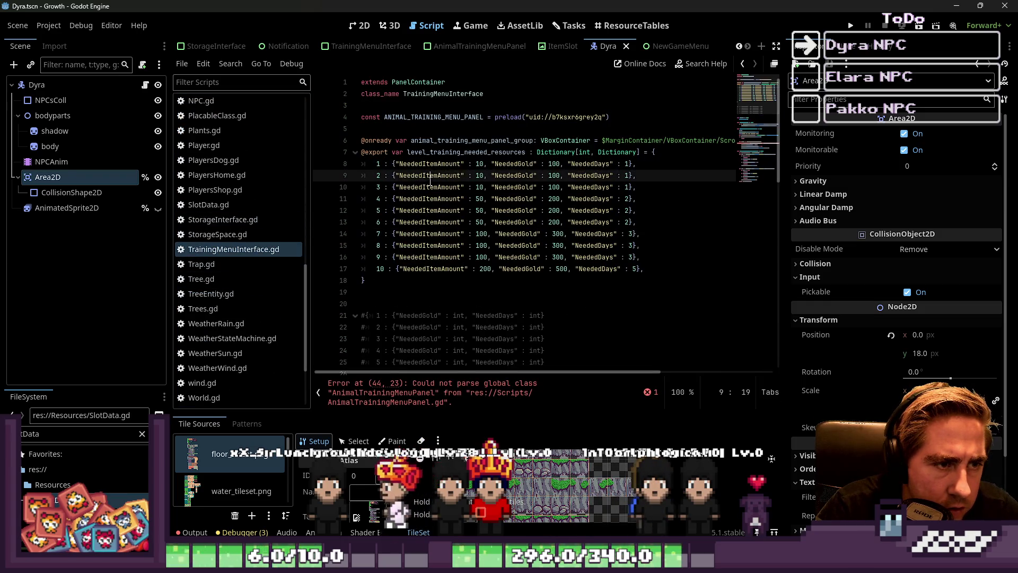
{"action": "double_click", "coordinate": [430, 176]}
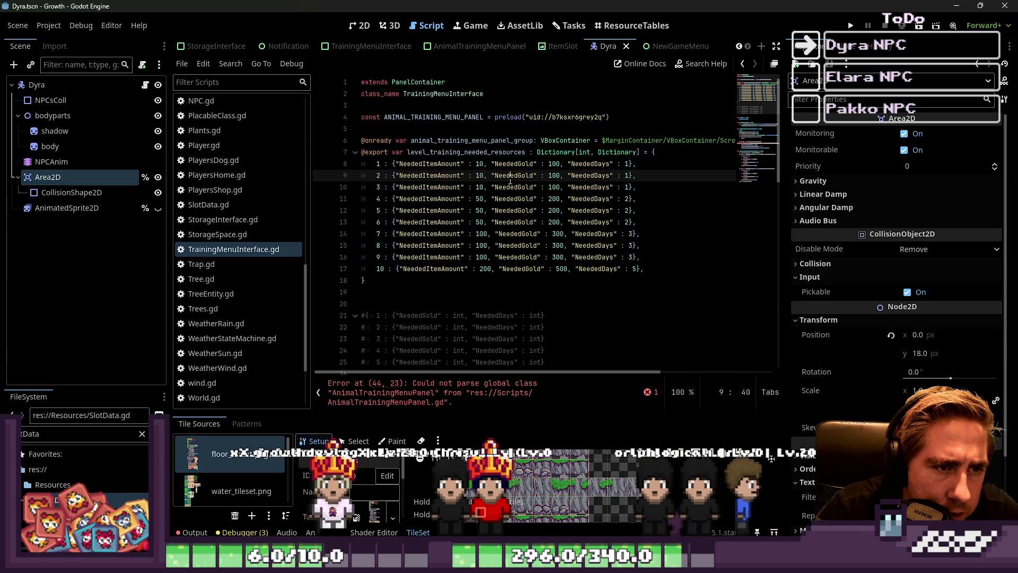
{"action": "double_click", "coordinate": [584, 187]}
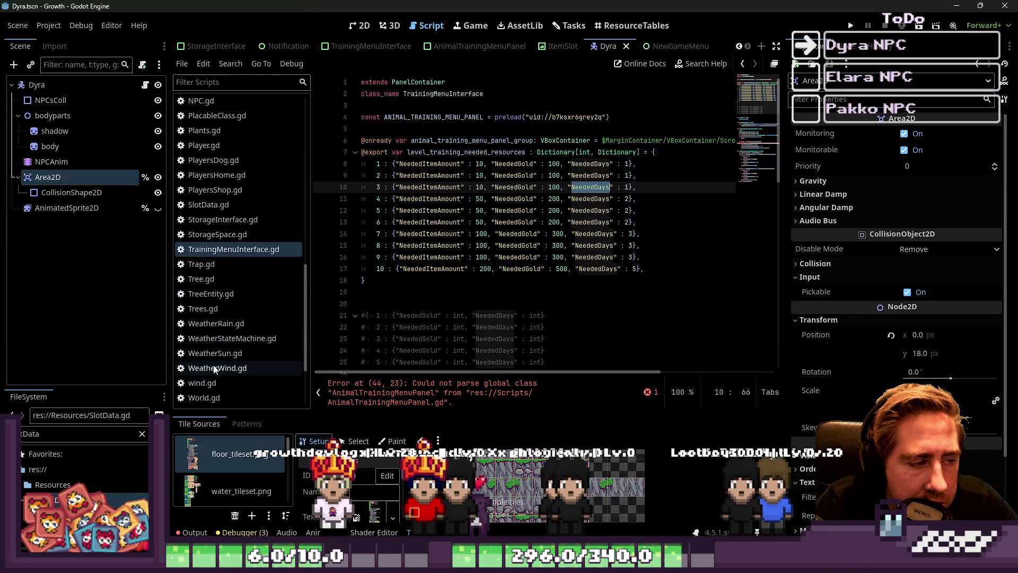
{"action": "scroll", "coordinate": [238, 239], "scroll_direction": "up", "scroll_amount": 10}
{"action": "left_click", "coordinate": [239, 102]}
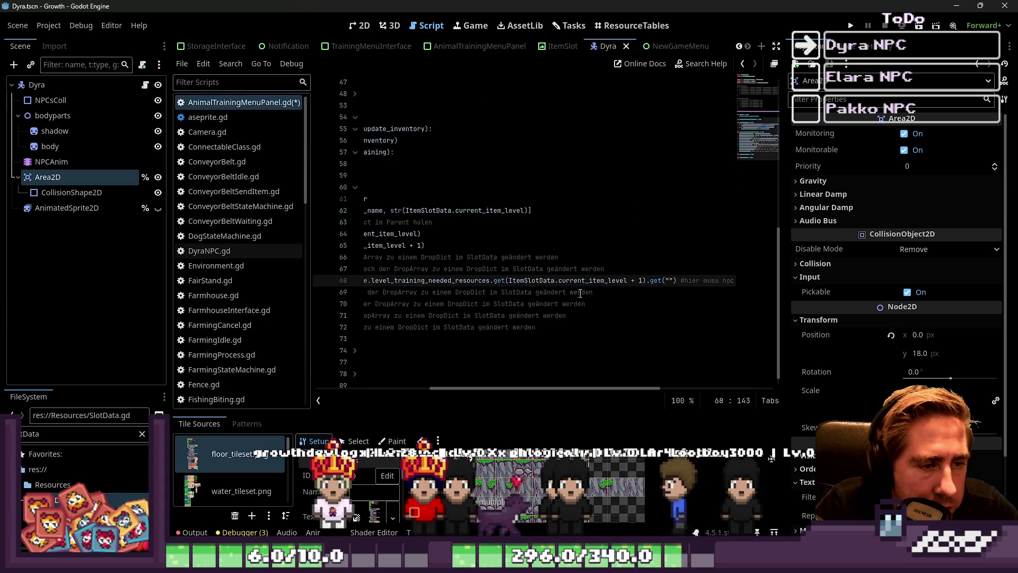
Step: Remove the resource lookup from line 68 and restore an empty "" string there
{"action": "key", "text": "Home"}
{"action": "key", "text": "ctrl+Right"}
{"action": "key", "text": "ctrl+Right"}
{"action": "key", "text": "ctrl+Right"}
{"action": "key", "text": "shift+Right"}
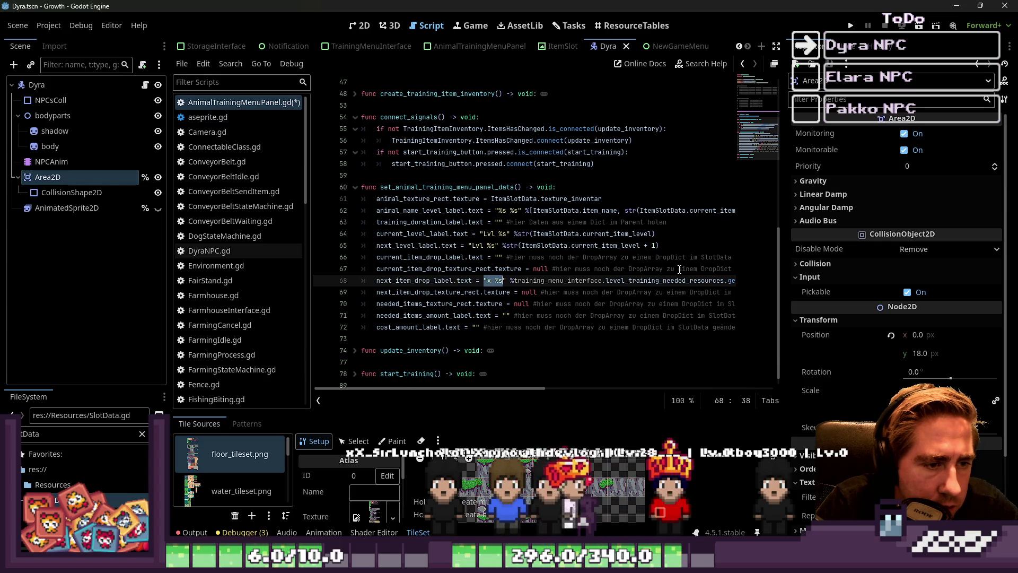
{"action": "key", "text": "ctrl+shift+Right"}
{"action": "key", "text": "ctrl+shift+Right"}
{"action": "key", "text": "ctrl+shift+Right"}
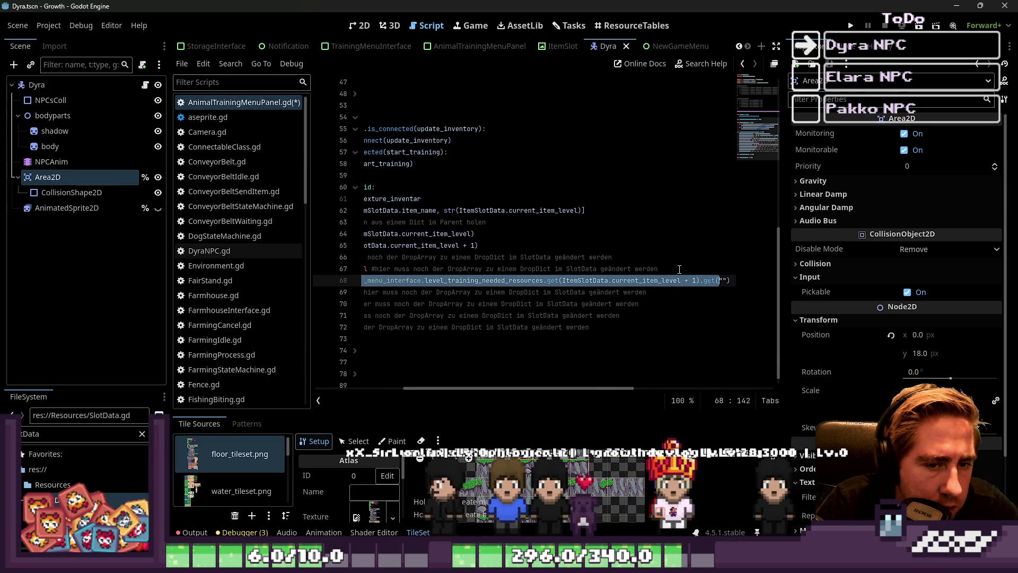
{"action": "key", "text": "BackSpace"}
{"action": "key", "text": "Home"}
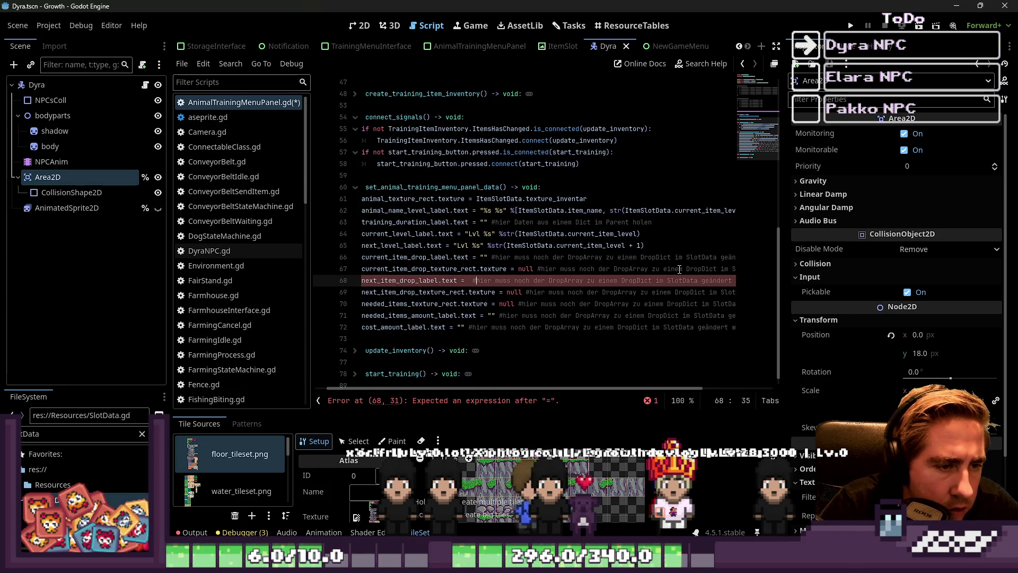
{"action": "type", "text": "\"\""}
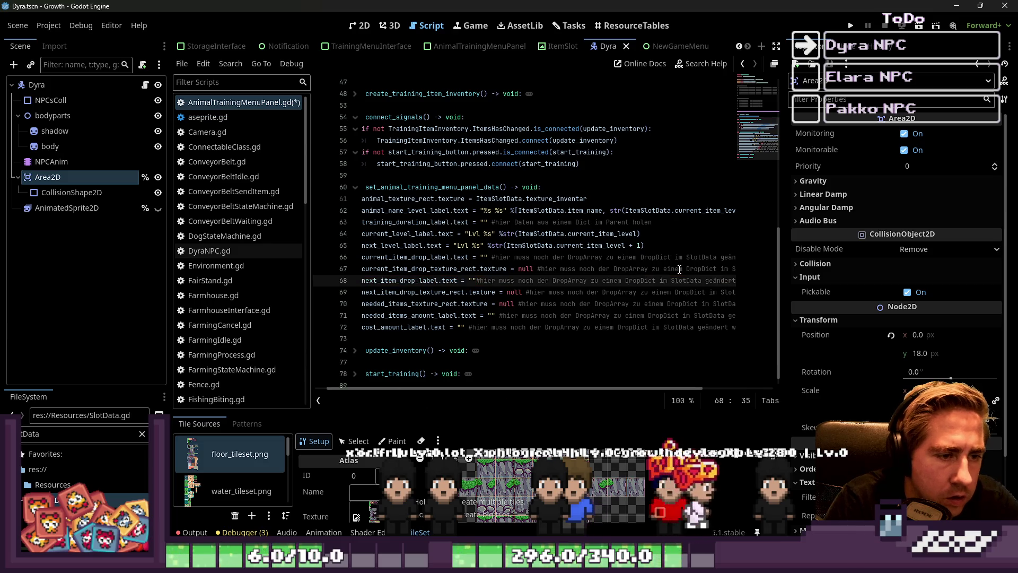
Step: Replace line 72's empty string and comment with the pasted lookup expression
{"action": "key", "text": "Down"}
{"action": "key", "text": "Down"}
{"action": "key", "text": "Down"}
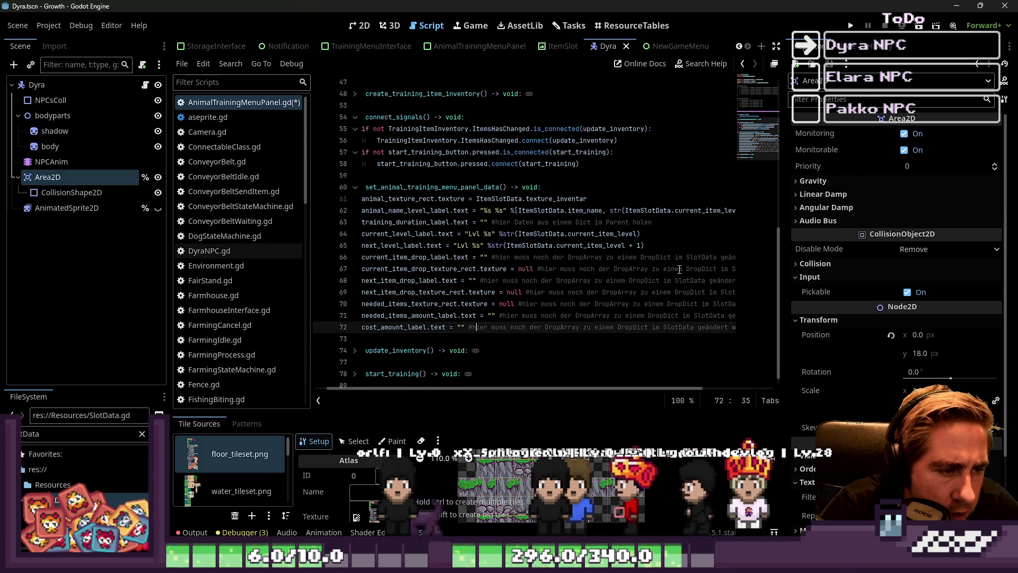
{"action": "key", "text": "Down"}
{"action": "key", "text": "Left"}
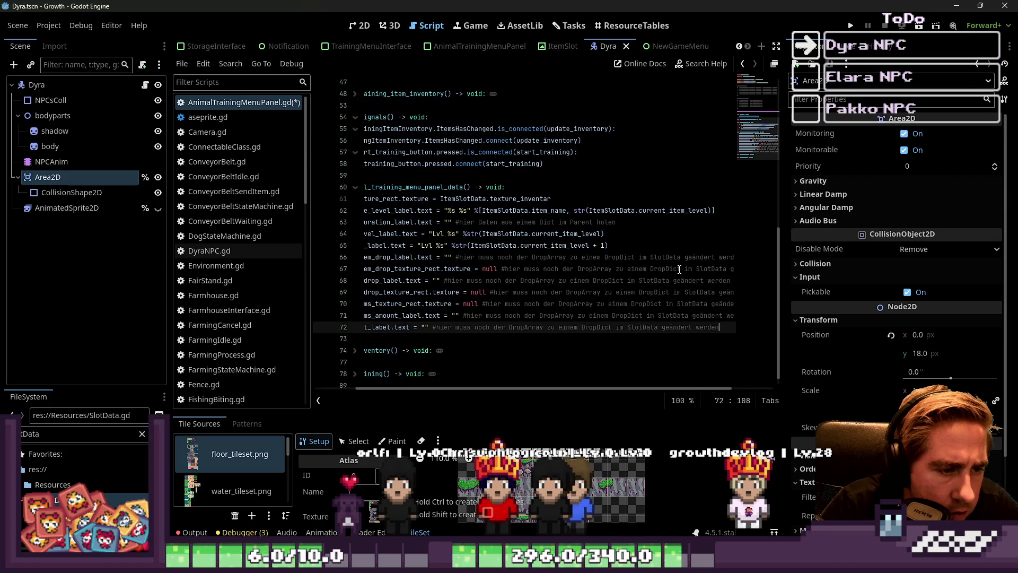
{"action": "key", "text": "ctrl+shift+Left"}
{"action": "key", "text": "ctrl+shift+Left"}
{"action": "key", "text": "ctrl+shift+Left"}
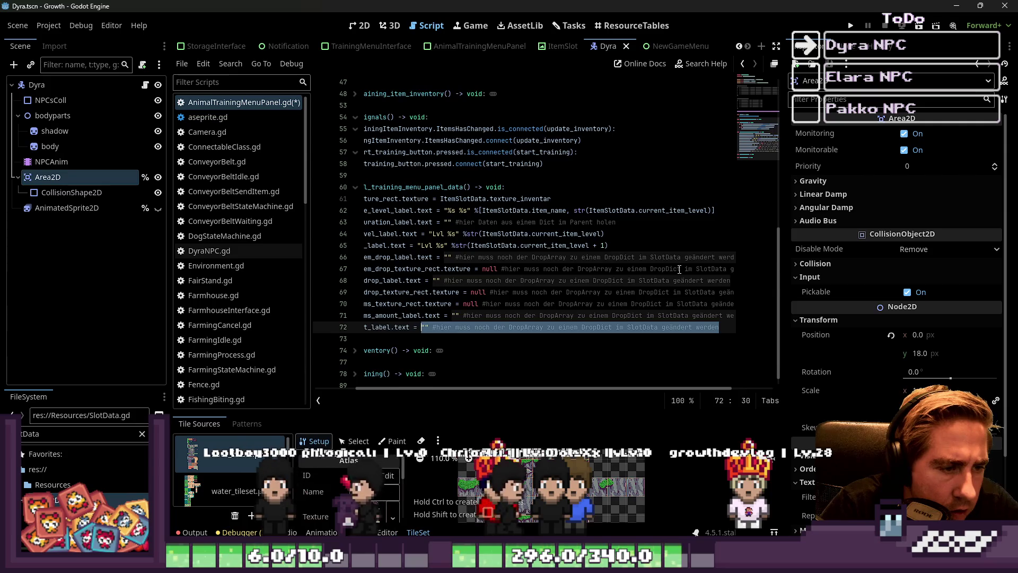
{"action": "key", "text": "ctrl+v"}
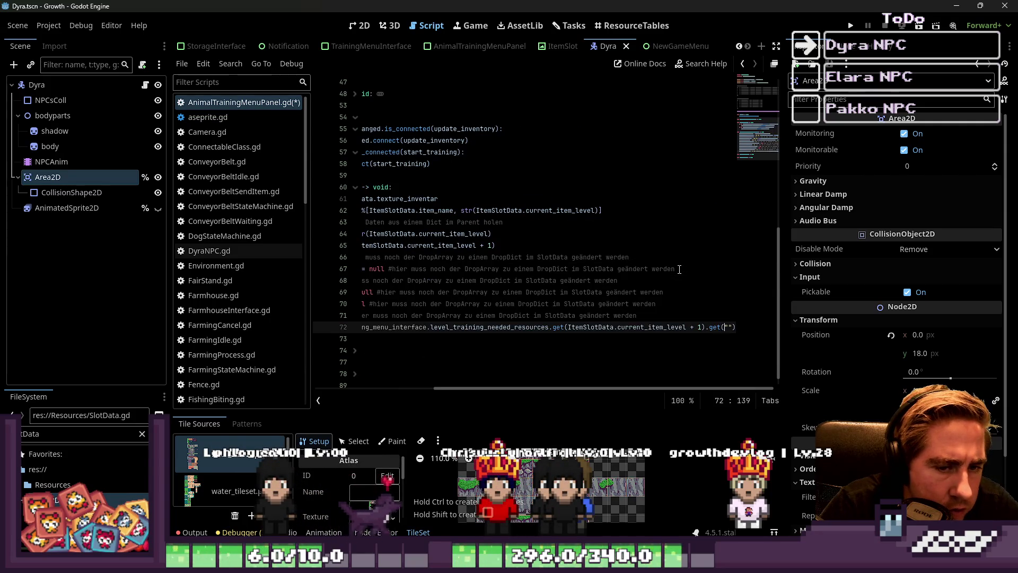
Step: Type NeededGold as the key inside line 72's .get("") quotes
{"action": "type", "text": "NeededG"}
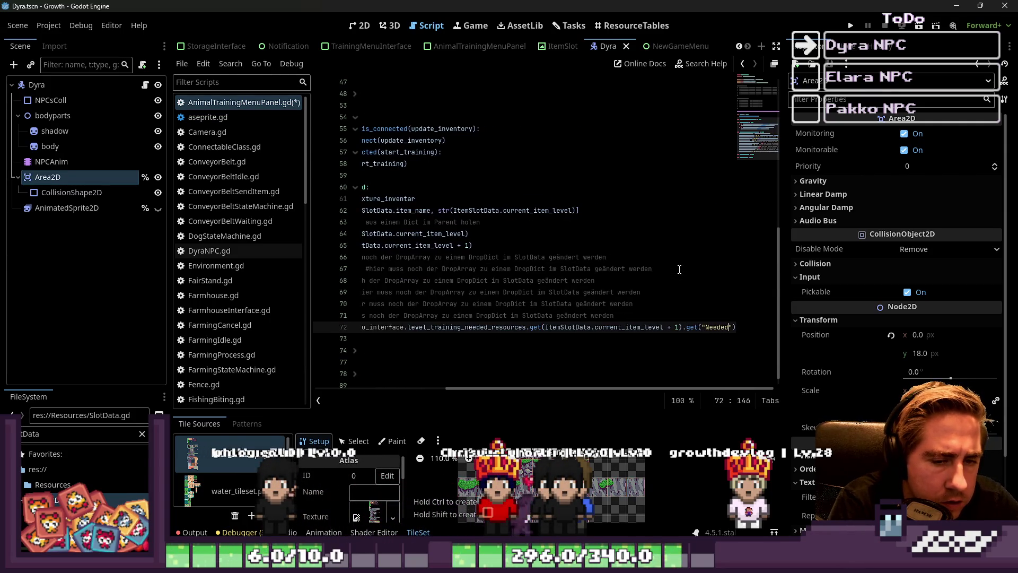
{"action": "type", "text": "old"}
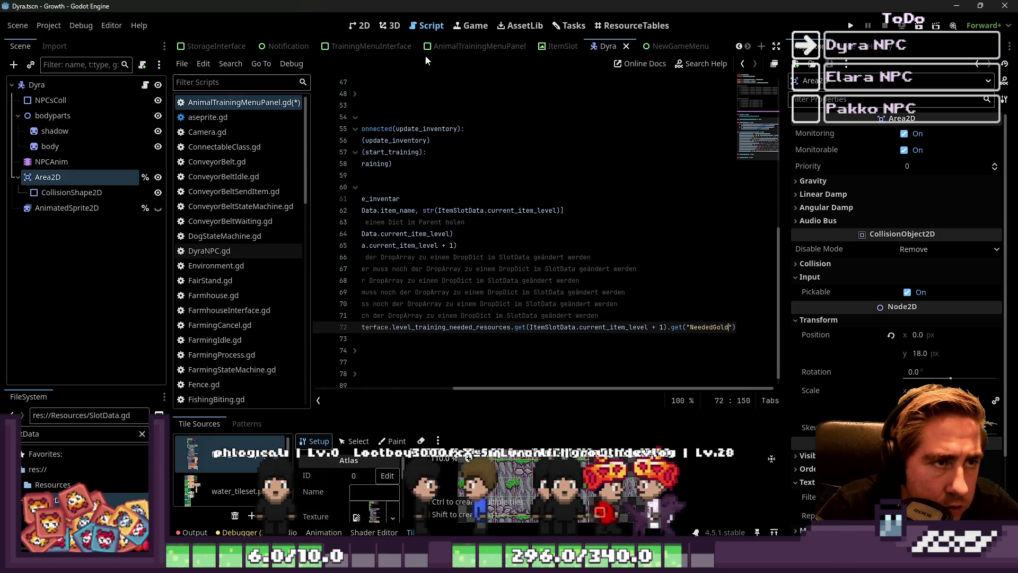
{"action": "left_click", "coordinate": [255, 103]}
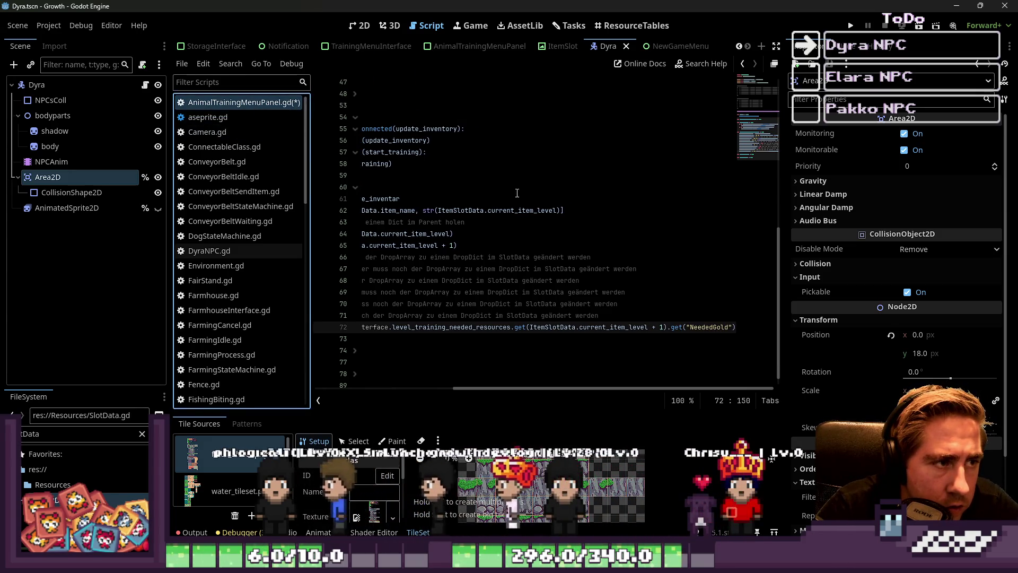
{"action": "left_click", "coordinate": [358, 25]}
{"action": "left_click", "coordinate": [424, 25]}
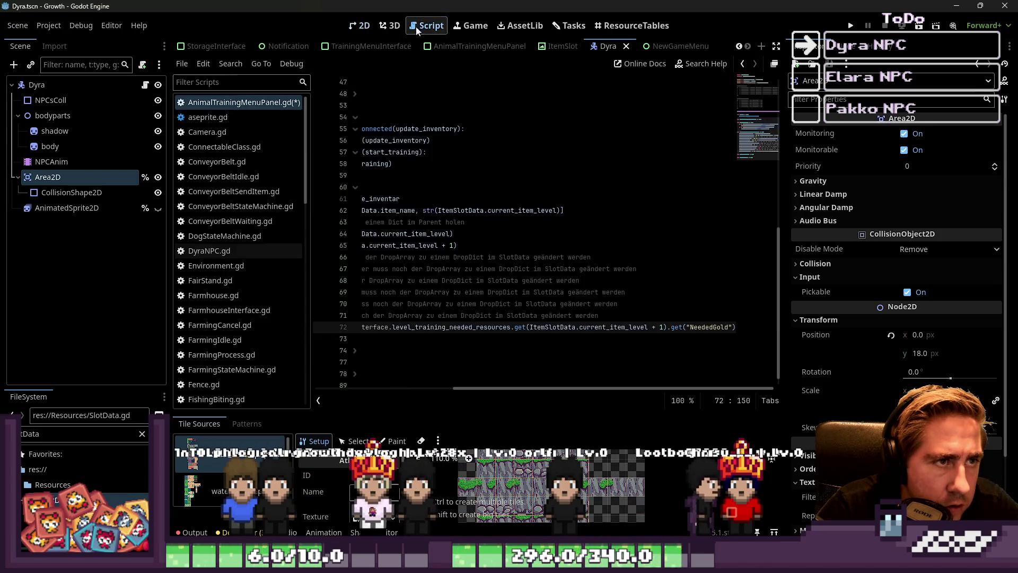
{"action": "scroll", "coordinate": [342, 208], "scroll_direction": "up", "scroll_amount": 3}
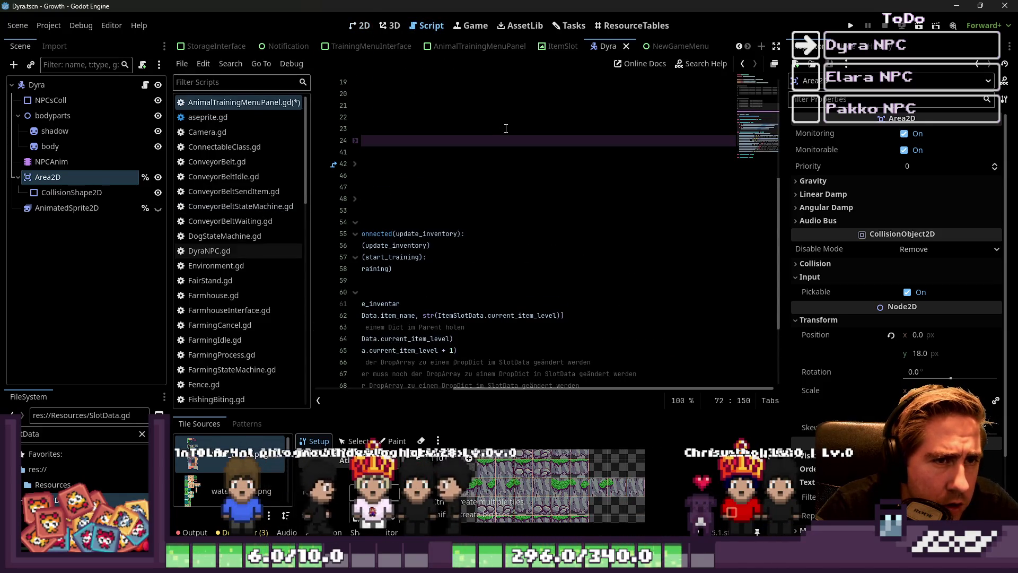
{"action": "scroll", "coordinate": [506, 128], "scroll_direction": "up", "scroll_amount": 1}
{"action": "scroll", "coordinate": [506, 128], "scroll_direction": "down", "scroll_amount": 5}
Step: Wrap line 72's NeededGold lookup in str() after the % operator
{"action": "left_click", "coordinate": [662, 315]}
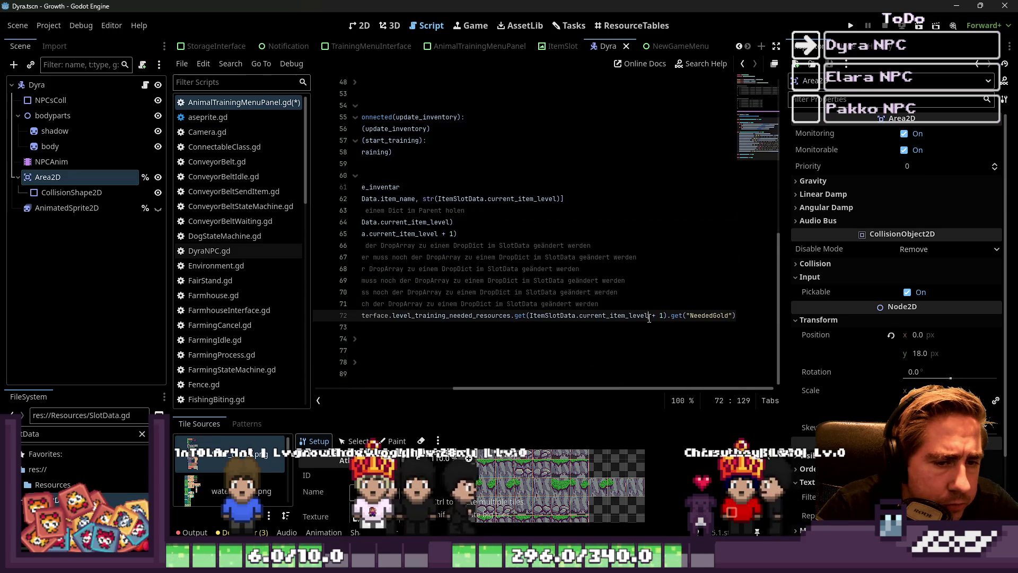
{"action": "left_click_drag", "start_coordinate": [504, 388], "coordinate": [247, 396]}
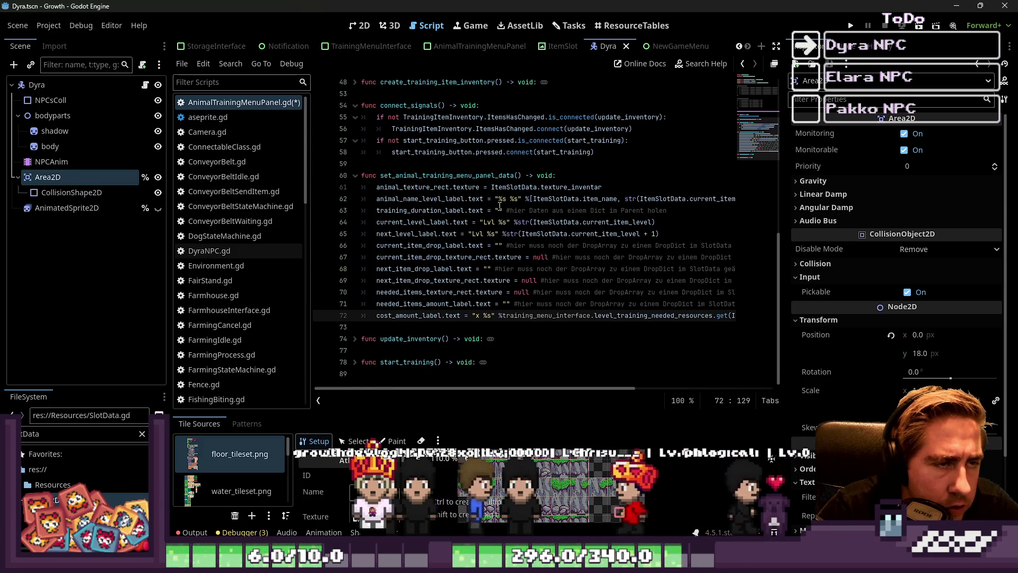
{"action": "scroll", "coordinate": [495, 207], "scroll_direction": "up", "scroll_amount": 10}
{"action": "scroll", "coordinate": [490, 191], "scroll_direction": "down", "scroll_amount": 8}
{"action": "scroll", "coordinate": [488, 183], "scroll_direction": "down", "scroll_amount": 1}
{"action": "left_click", "coordinate": [530, 340]}
{"action": "mouse_move", "coordinate": [603, 388]}
{"action": "left_mouse_down"}
{"action": "mouse_move", "coordinate": [741, 387]}
{"action": "mouse_move", "coordinate": [532, 390]}
{"action": "left_mouse_up"}
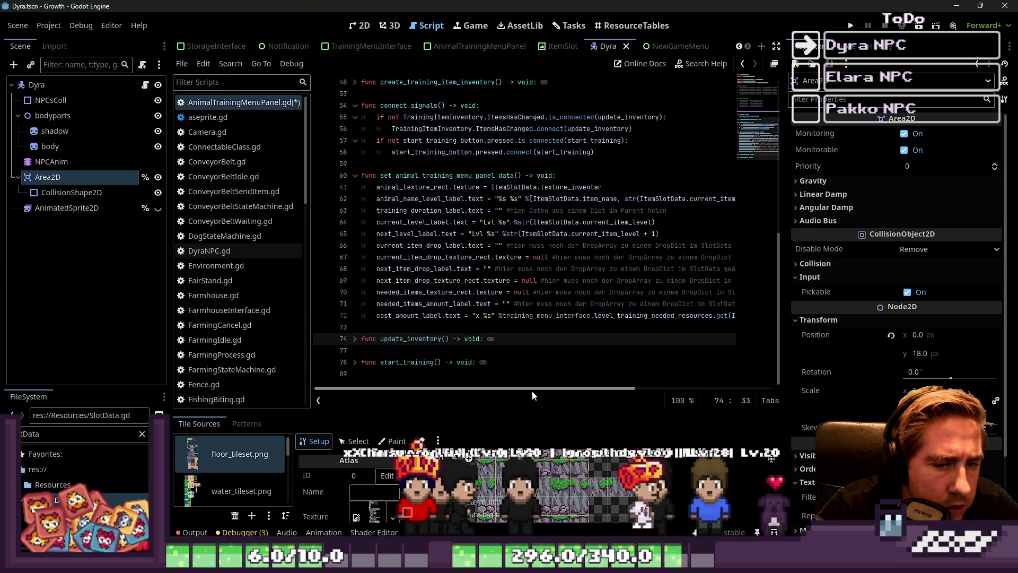
{"action": "left_click", "coordinate": [502, 316]}
{"action": "type", "text": "tr"}
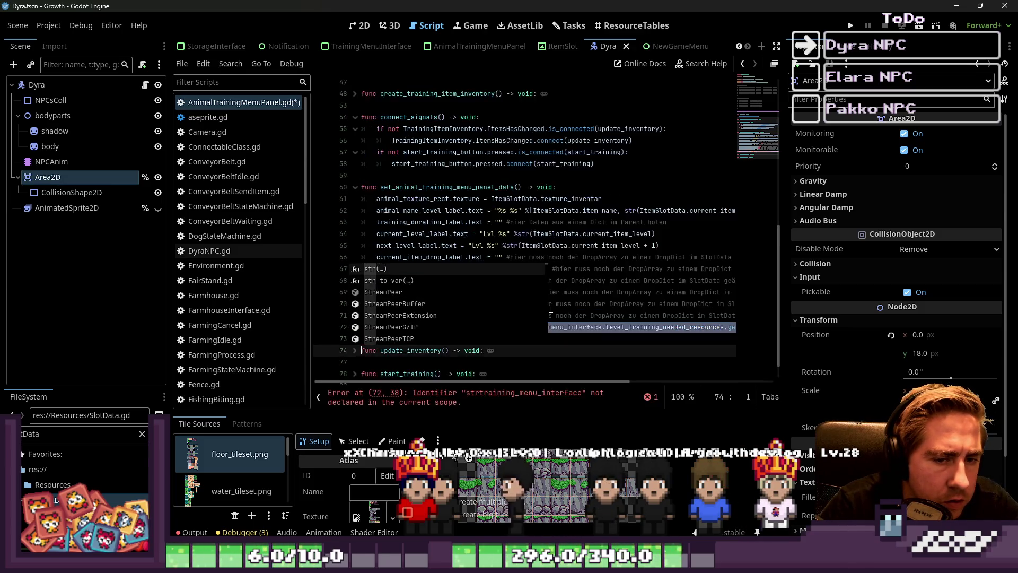
{"action": "key", "text": "shift+Left"}
{"action": "key", "text": "shift+Left"}
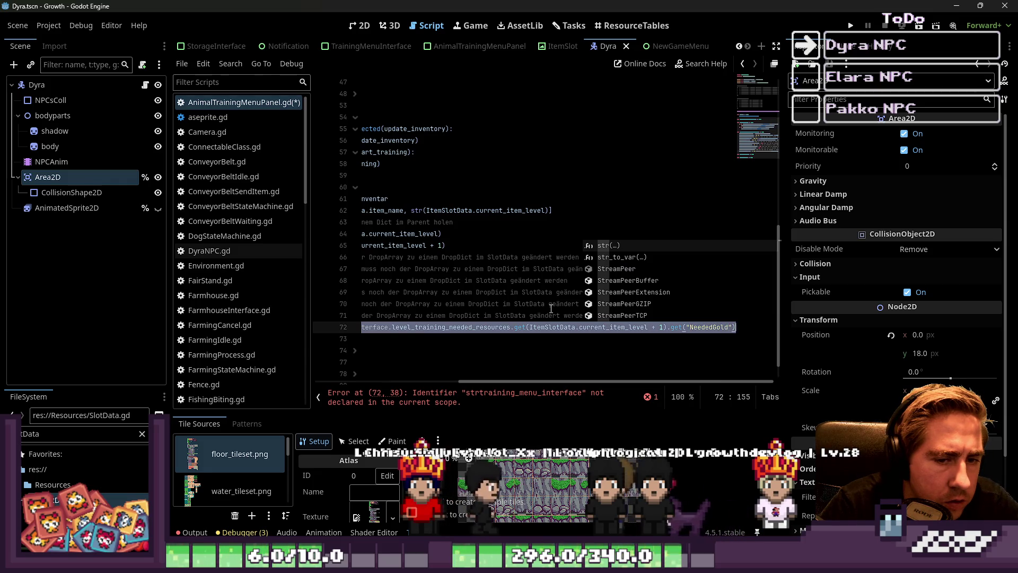
{"action": "key", "text": "ctrl+z"}
{"action": "key", "text": "Up"}
{"action": "key", "text": "Down"}
{"action": "key", "text": "Home"}
{"action": "key", "text": "Home"}
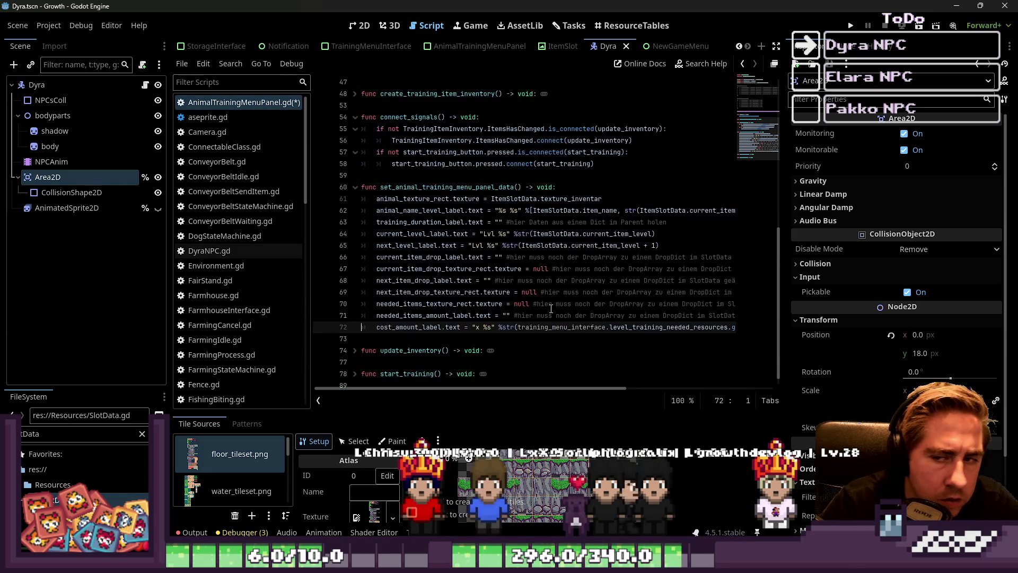
{"action": "key", "text": "Down"}
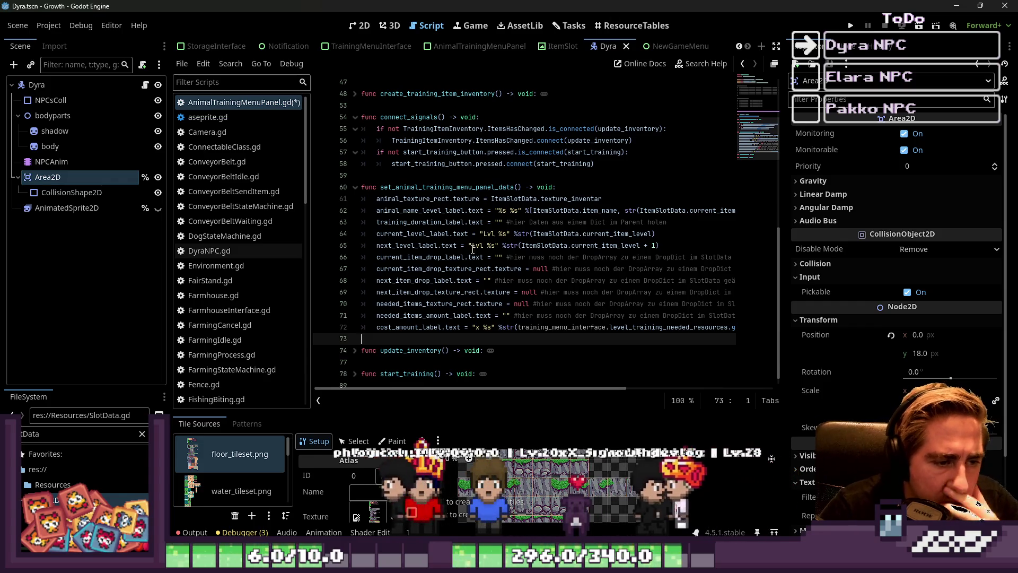
Step: Copy line 72's cost lookup expression and paste it over line 71's needed-items label value
{"action": "left_click", "coordinate": [469, 327]}
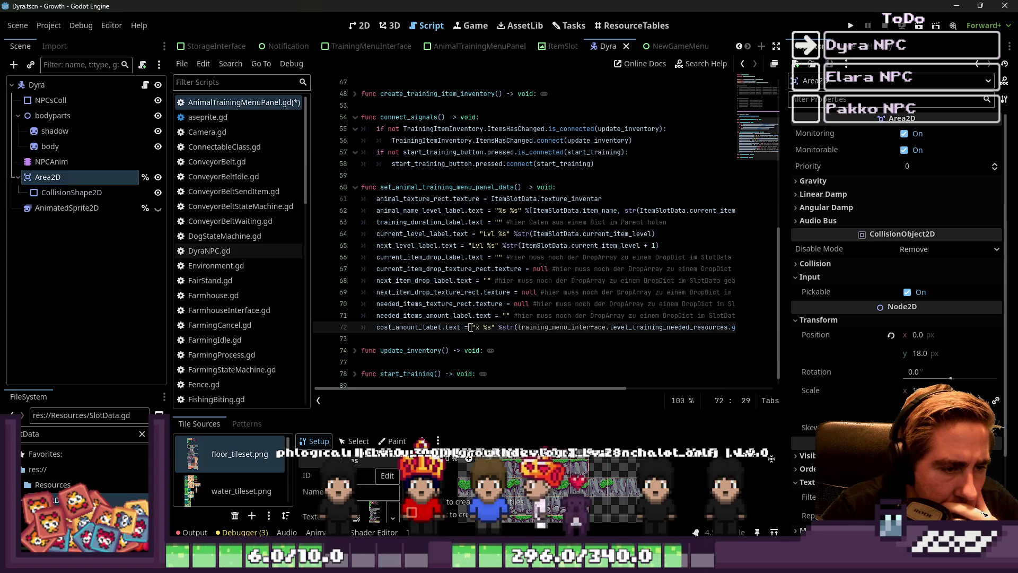
{"action": "key", "text": "shift+End"}
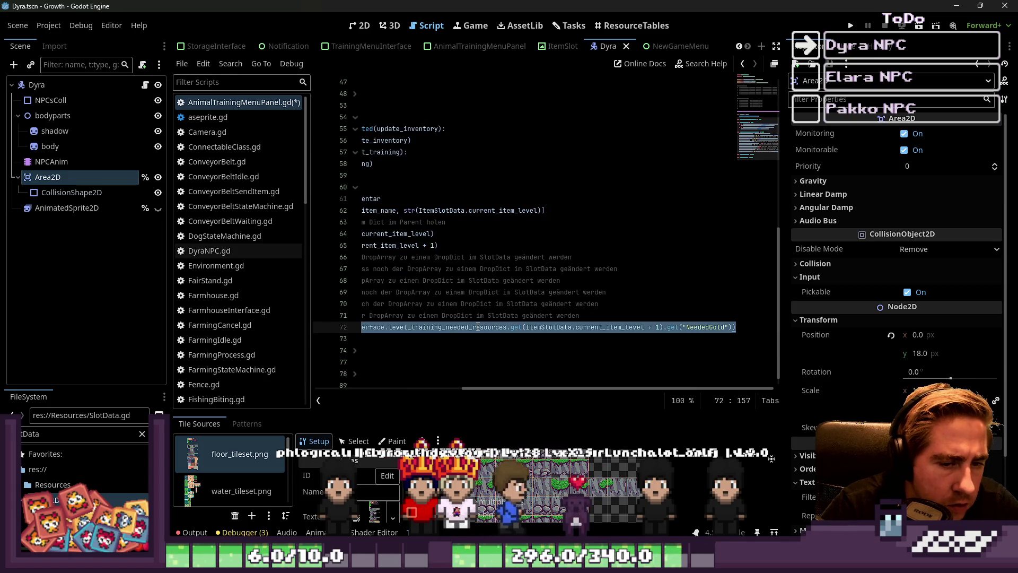
{"action": "key", "text": "Up"}
{"action": "key", "text": "Home"}
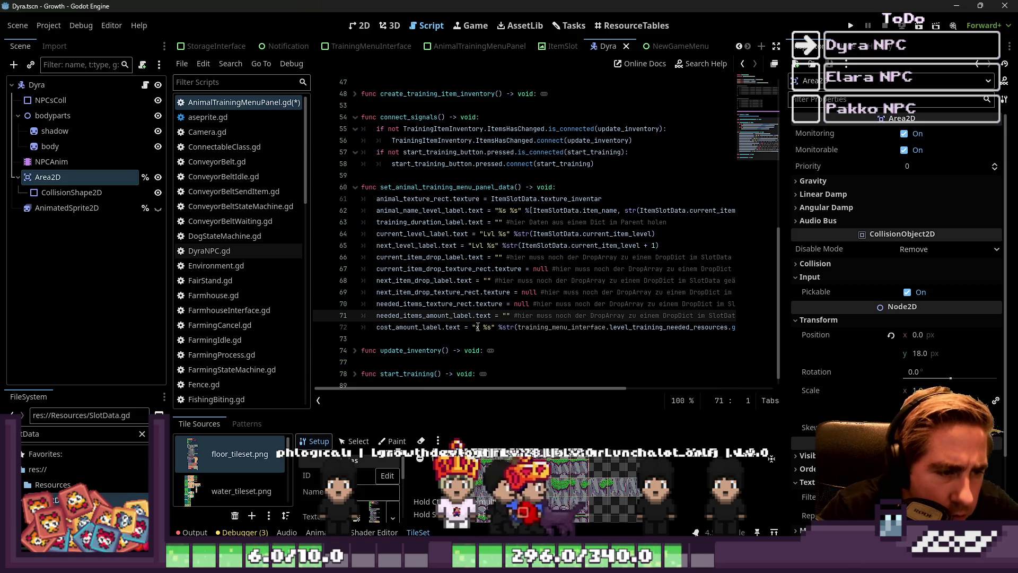
{"action": "key", "text": "Up"}
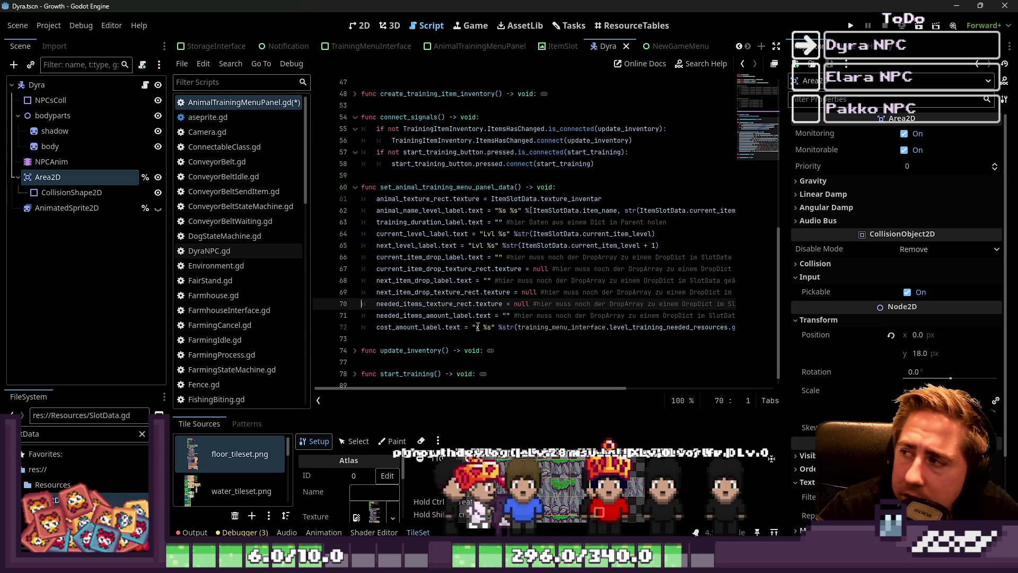
{"action": "key", "text": "Down"}
{"action": "key", "text": "ctrl+Right"}
{"action": "key", "text": "ctrl+Right"}
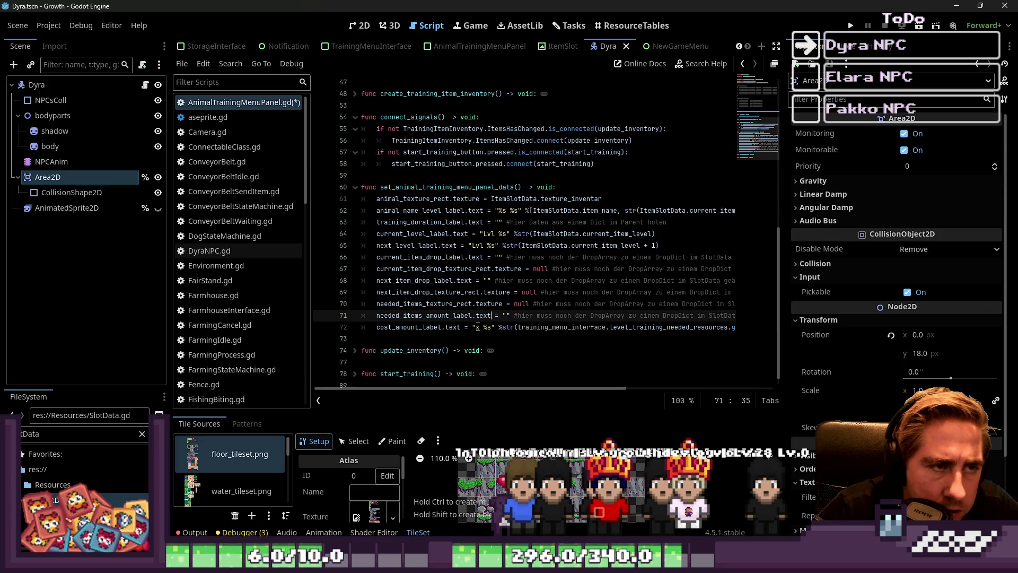
{"action": "scroll", "coordinate": [360, 229], "scroll_direction": "up", "scroll_amount": 8}
{"action": "key", "text": "Right"}
{"action": "key", "text": "Right"}
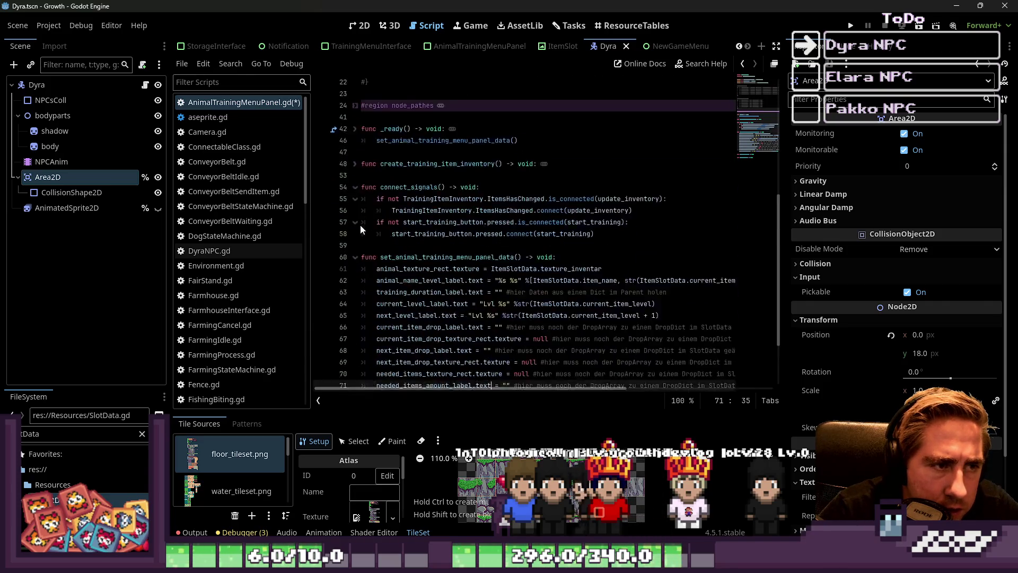
{"action": "key", "text": "ctrl+shift+Right"}
{"action": "key", "text": "ctrl+shift+Right"}
{"action": "key", "text": "ctrl+shift+Right"}
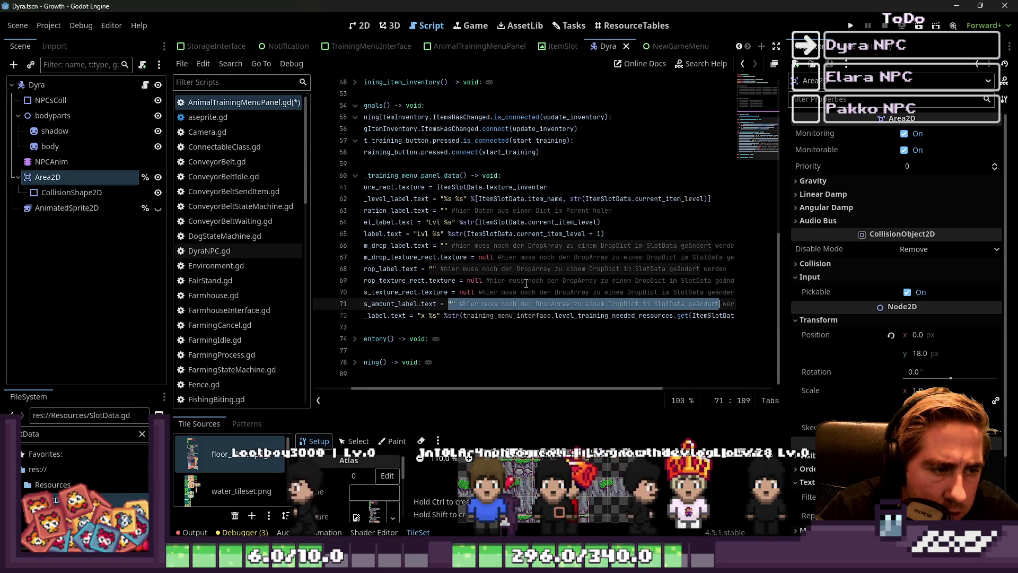
{"action": "key", "text": "ctrl+shift+Right"}
{"action": "key", "text": "ctrl+shift+Right"}
{"action": "type", "text": "\"x %s\" %str(training_menu_interface.level_training_needed_resources.get(ItemSlotData.current_item_level + 1).get(\"NeededGold\"))"}
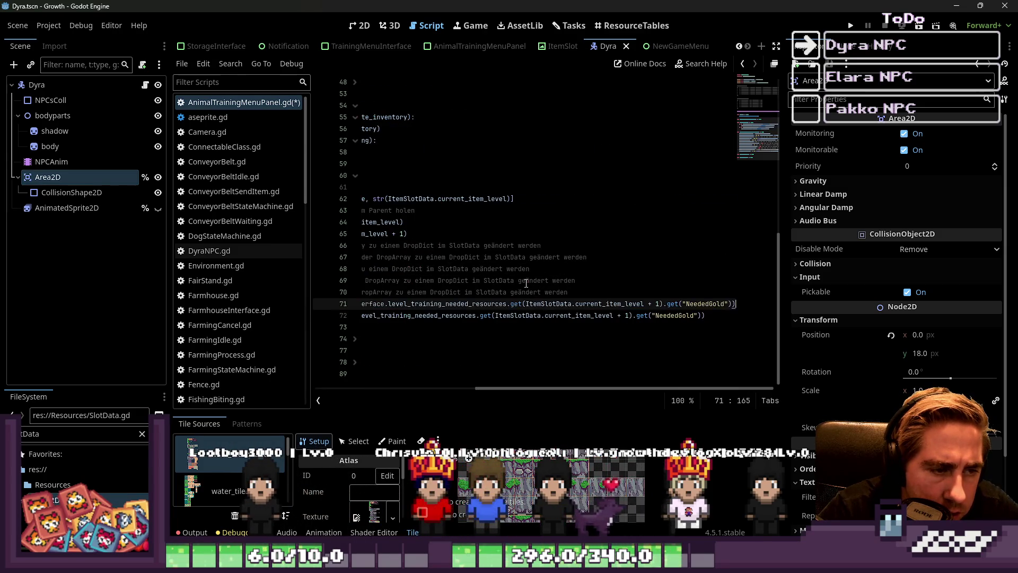
Step: Change the pasted lookup key to NeededItems and save the script
{"action": "type", "text": "Needed"}
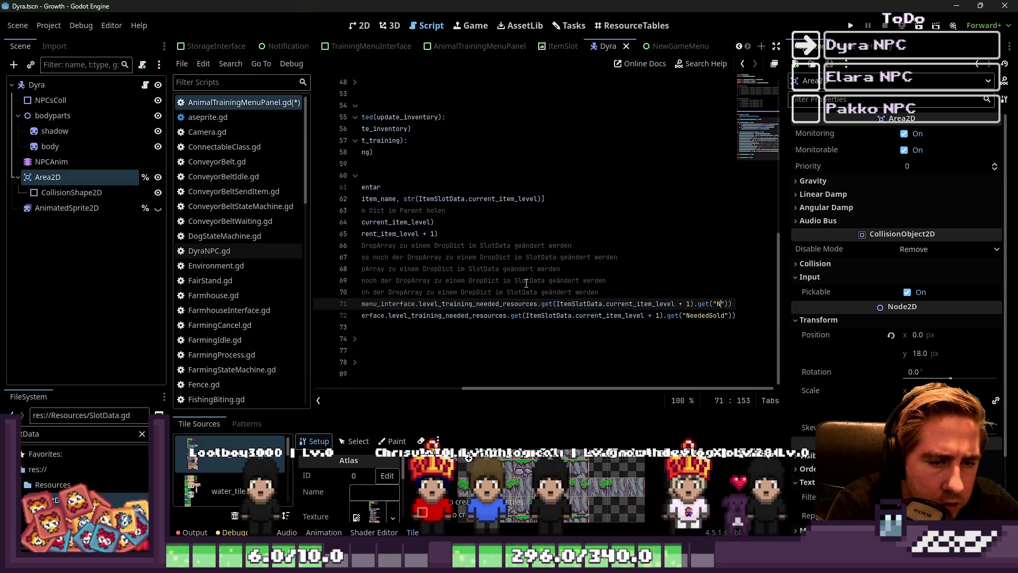
{"action": "type", "text": "Items"}
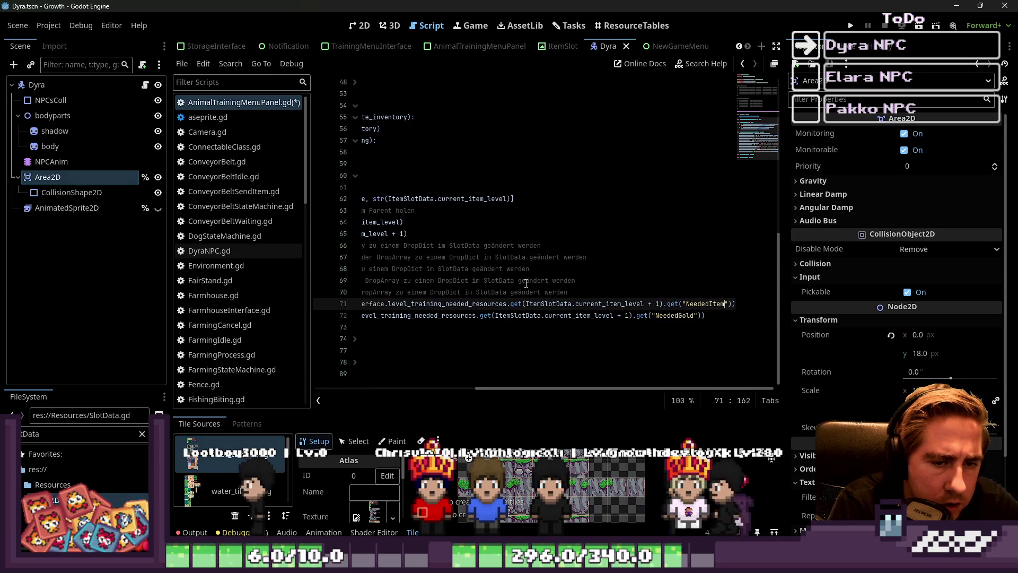
{"action": "scroll", "coordinate": [525, 283], "scroll_direction": "left", "scroll_amount": 3}
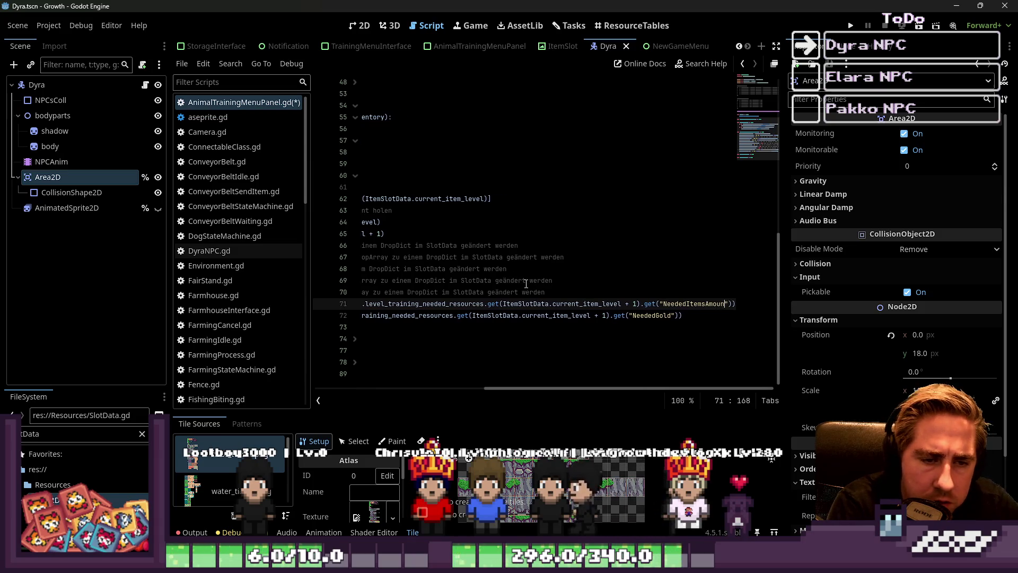
{"action": "left_click", "coordinate": [540, 175]}
{"action": "key", "text": "ctrl+s"}
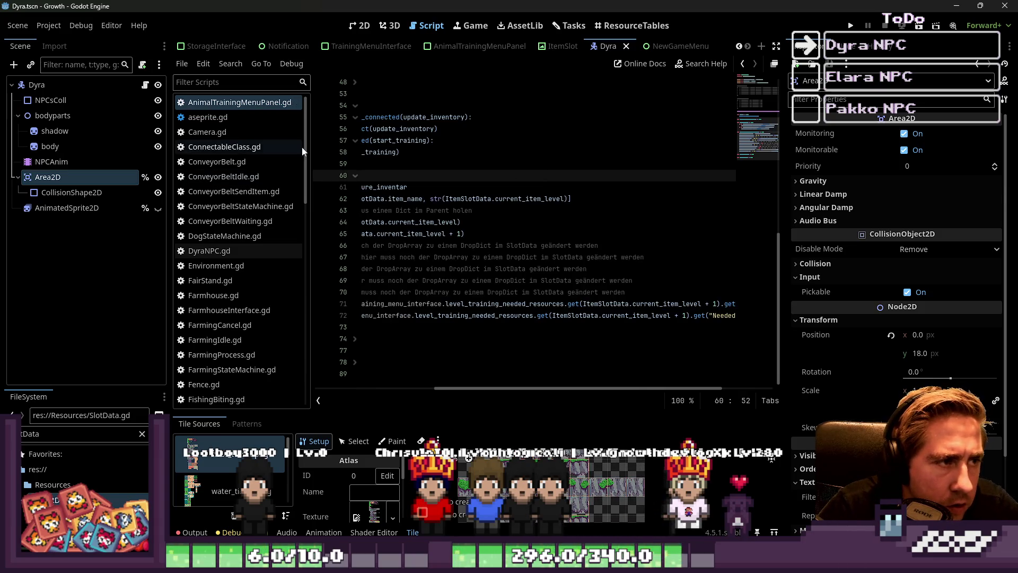
{"action": "scroll", "coordinate": [241, 253], "scroll_direction": "down", "scroll_amount": 10}
Step: Check the exact spelling of the NeededItemAmount key in TrainingMenuInterface.gd
{"action": "left_click", "coordinate": [249, 328]}
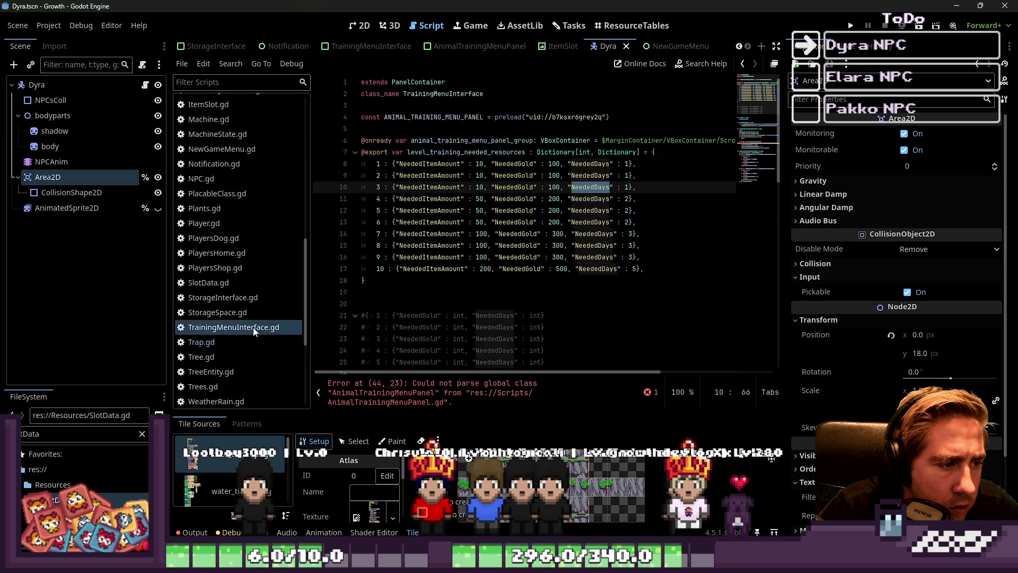
{"action": "left_click", "coordinate": [514, 236]}
{"action": "double_click", "coordinate": [430, 246]}
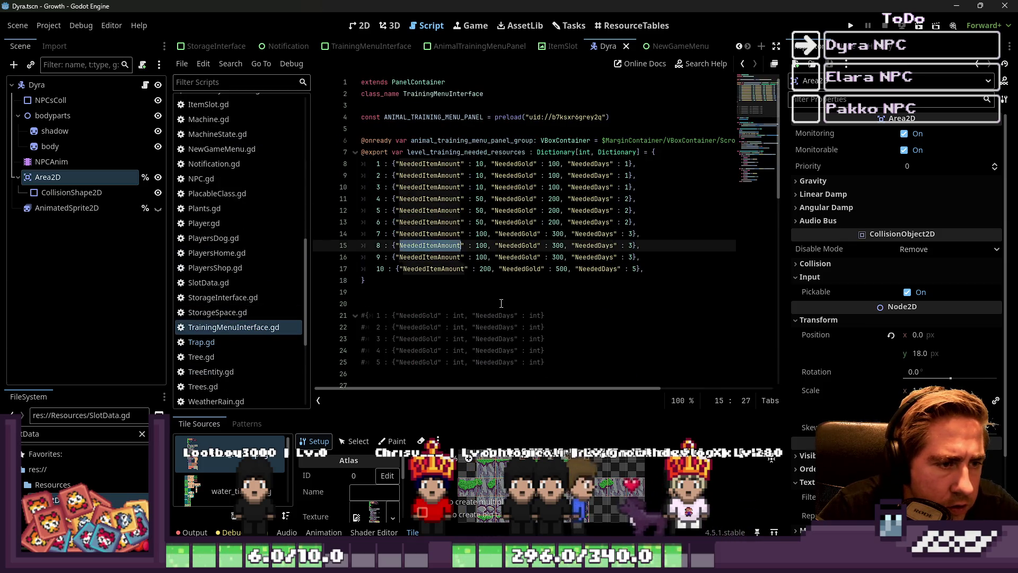
{"action": "scroll", "coordinate": [252, 344], "scroll_direction": "up", "scroll_amount": 10}
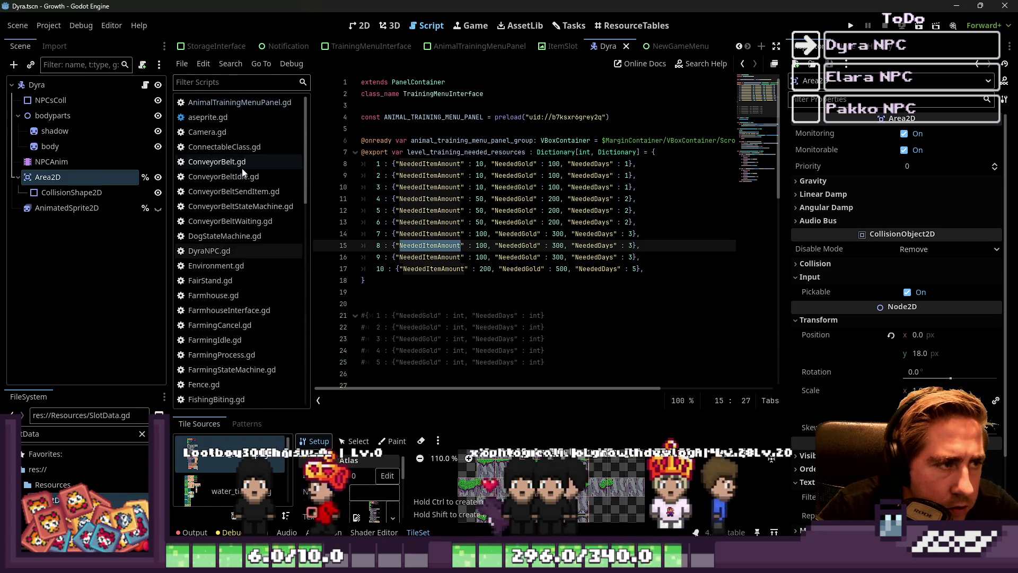
Step: Correct line 71's key to NeededItemAmount, save, and launch the game
{"action": "left_click", "coordinate": [239, 103]}
{"action": "left_click", "coordinate": [734, 327]}
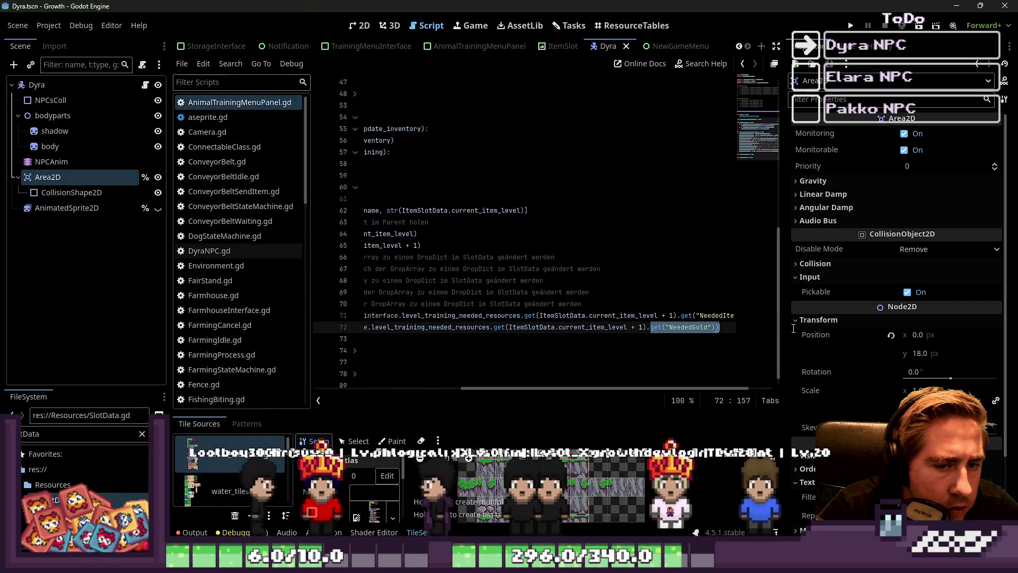
{"action": "left_click_drag", "start_coordinate": [683, 315], "coordinate": [735, 321]}
{"action": "left_click", "coordinate": [720, 315]}
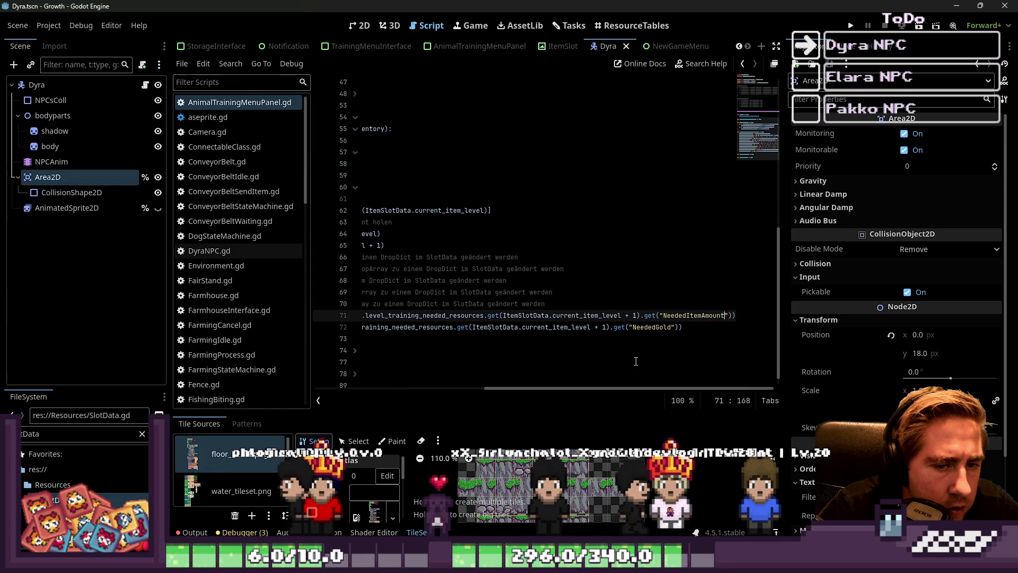
{"action": "left_click_drag", "start_coordinate": [638, 388], "coordinate": [319, 410]}
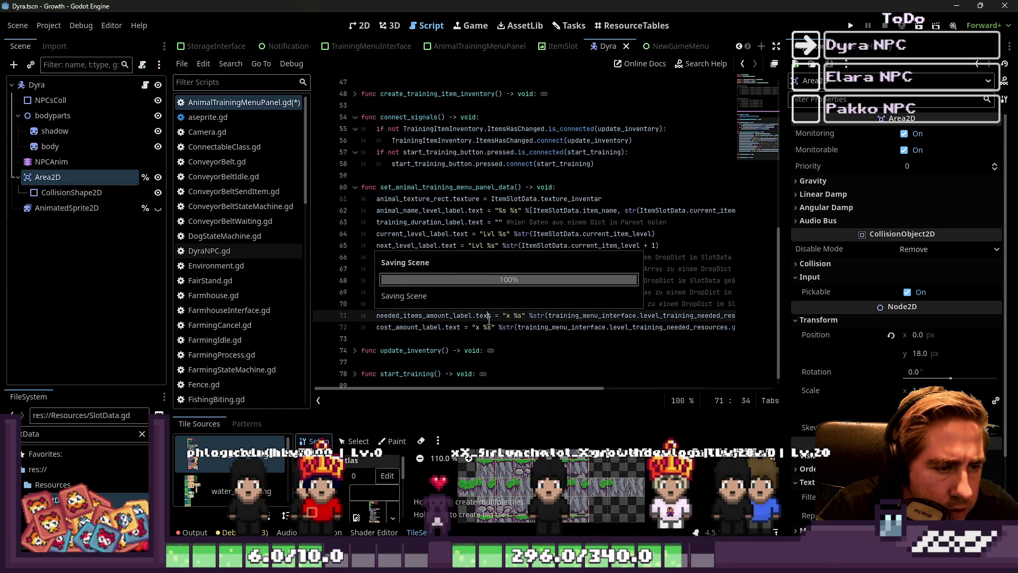
{"action": "left_click", "coordinate": [504, 303]}
{"action": "left_click", "coordinate": [513, 293]}
{"action": "left_click_drag", "start_coordinate": [548, 315], "coordinate": [740, 311]}
{"action": "left_click", "coordinate": [619, 292]}
{"action": "left_click", "coordinate": [851, 25]}
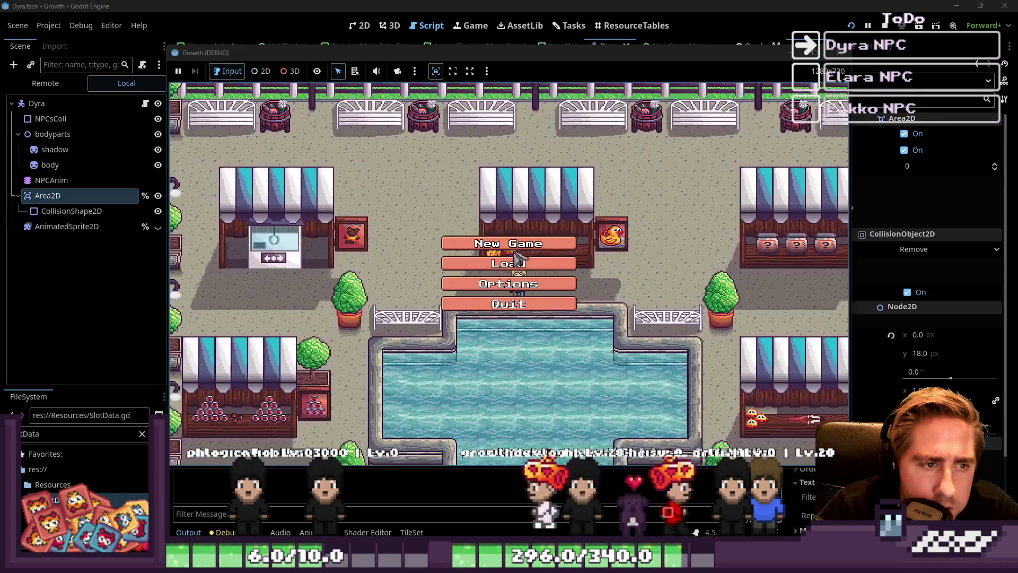
Step: Start a new game with a new character and enter the barn to open Pig 1's Training panel
{"action": "left_click", "coordinate": [511, 245]}
{"action": "type", "text": "ewqdsal"}
{"action": "left_click", "coordinate": [516, 361]}
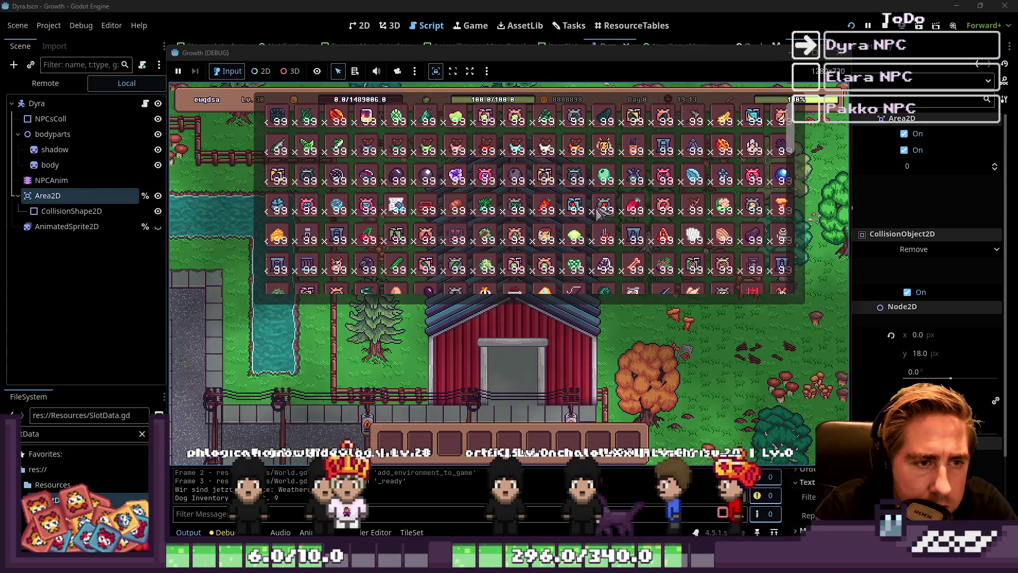
{"action": "scroll", "coordinate": [535, 241], "scroll_direction": "down", "scroll_amount": 2}
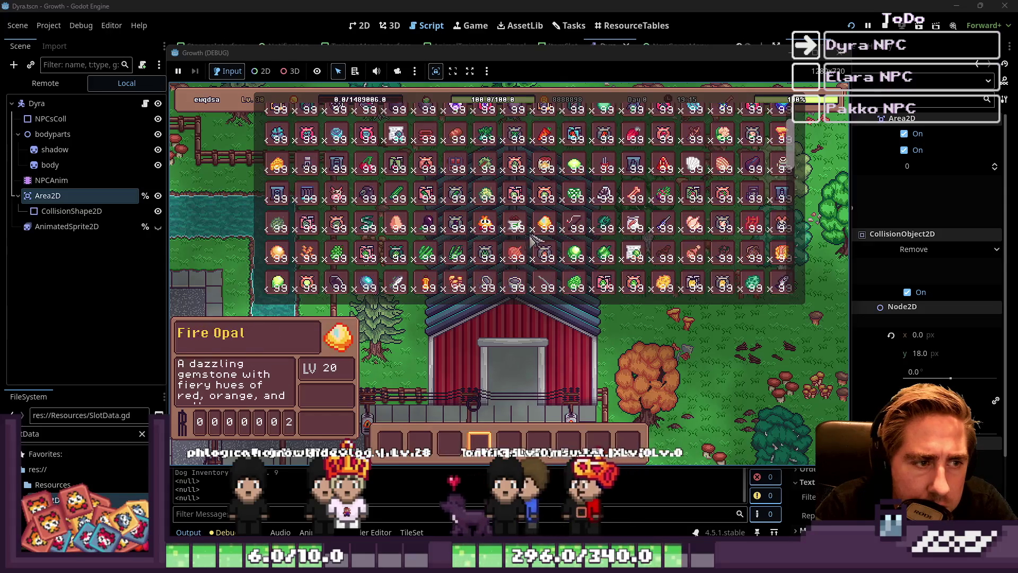
{"action": "scroll", "coordinate": [535, 241], "scroll_direction": "down", "scroll_amount": 1}
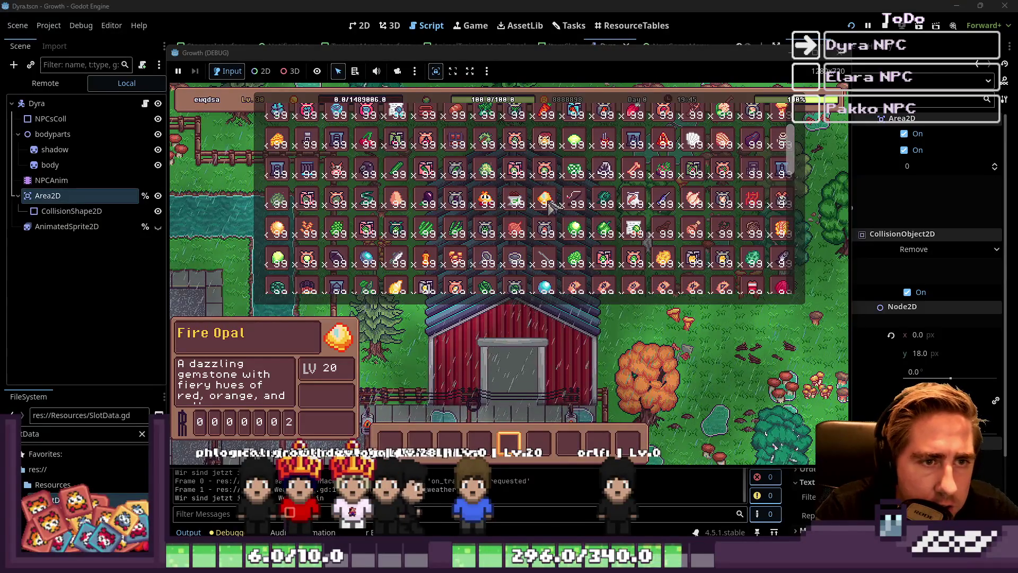
{"action": "scroll", "coordinate": [551, 201], "scroll_direction": "up", "scroll_amount": 3}
{"action": "scroll", "coordinate": [600, 229], "scroll_direction": "down", "scroll_amount": 2}
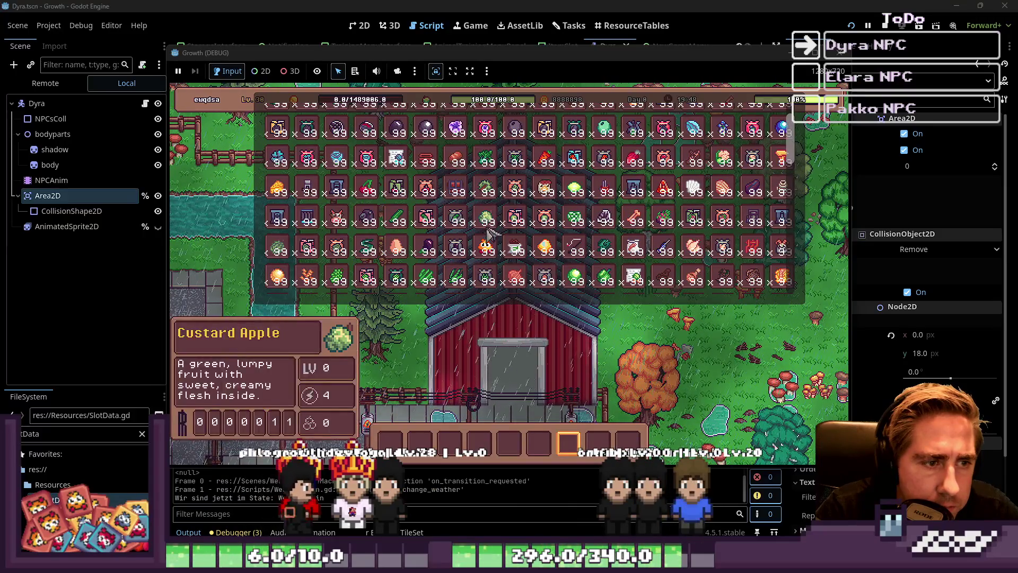
{"action": "scroll", "coordinate": [487, 234], "scroll_direction": "down", "scroll_amount": 5}
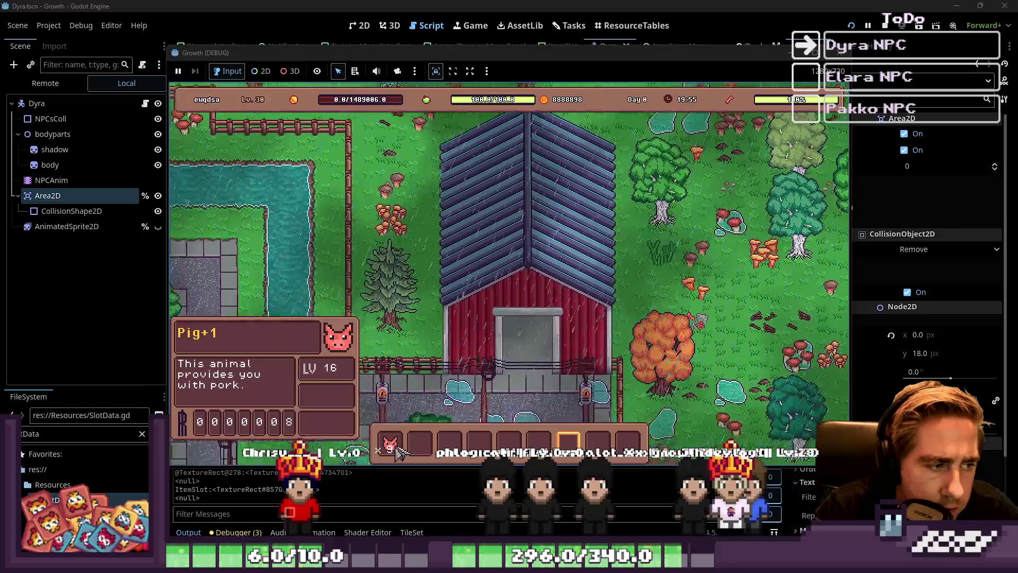
{"action": "key", "text": "s"}
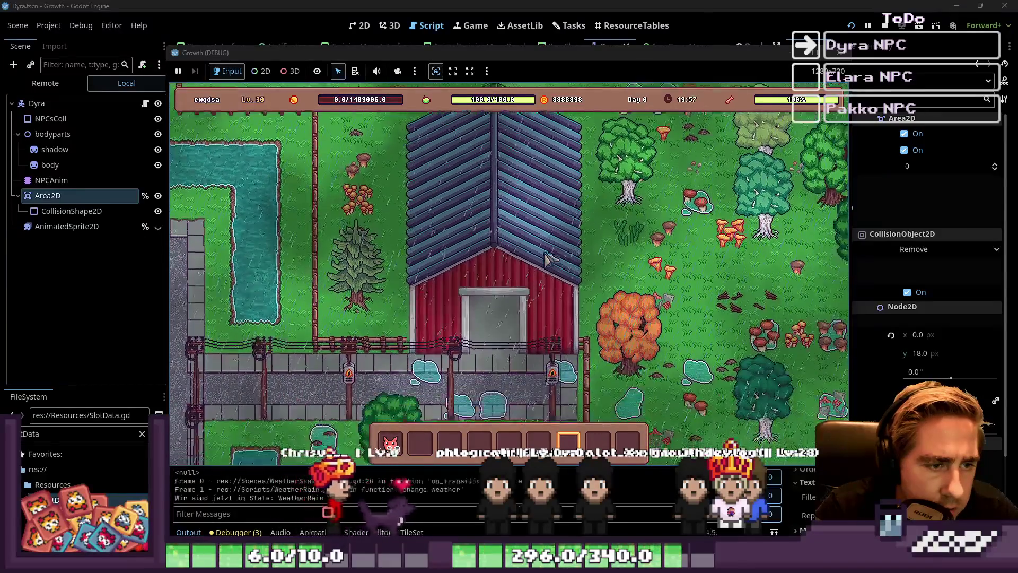
{"action": "key", "text": "w"}
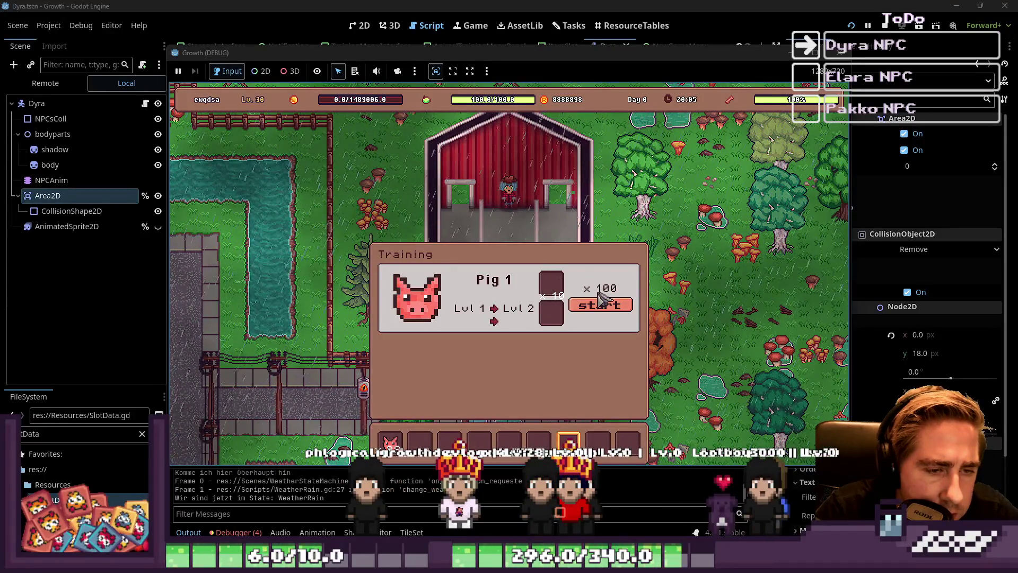
Step: Change line 72's cost text from "x %s" to "%s g" and save the script
{"action": "left_click", "coordinate": [612, 4]}
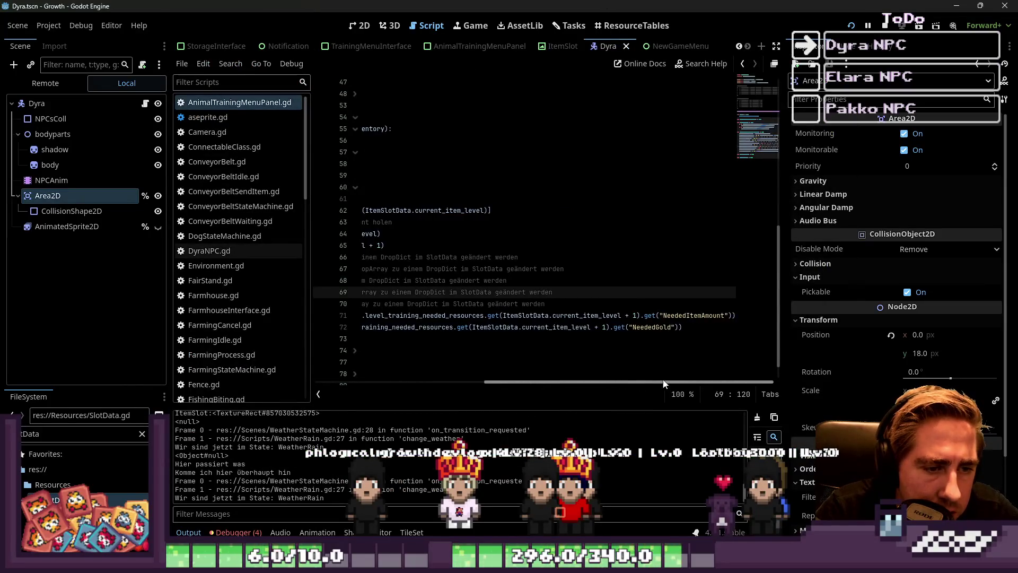
{"action": "key", "text": "shift+Right"}
{"action": "key", "text": "shift+Right"}
{"action": "key", "text": "Right"}
{"action": "key", "text": "Right"}
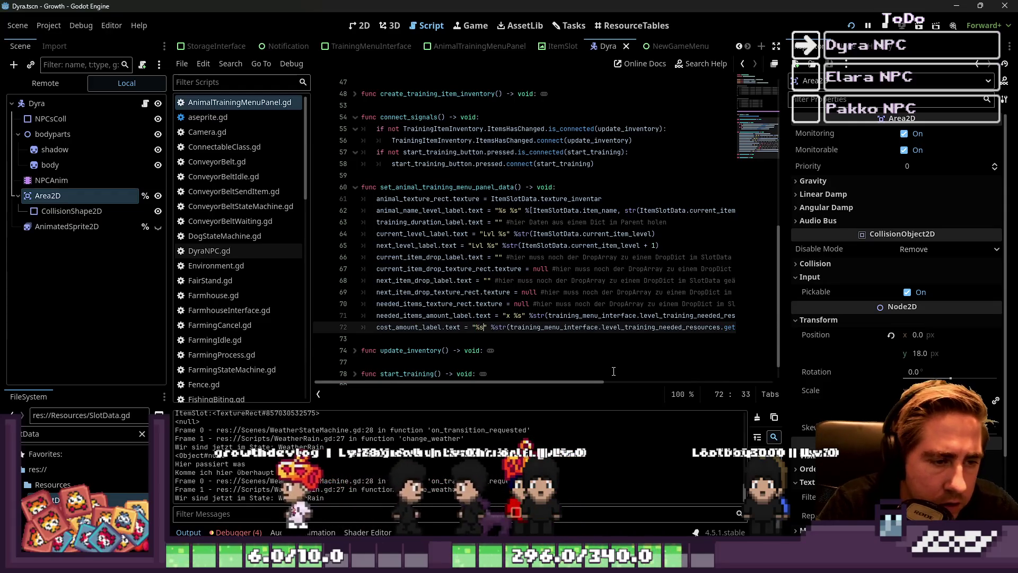
{"action": "type", "text": "g"}
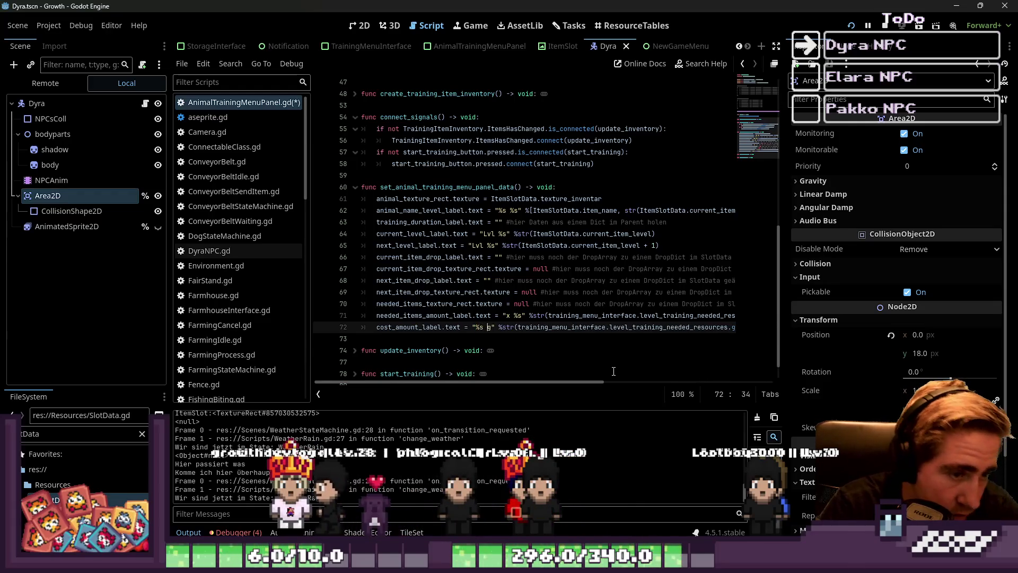
{"action": "key", "text": "Up"}
{"action": "key", "text": "ctrl+s"}
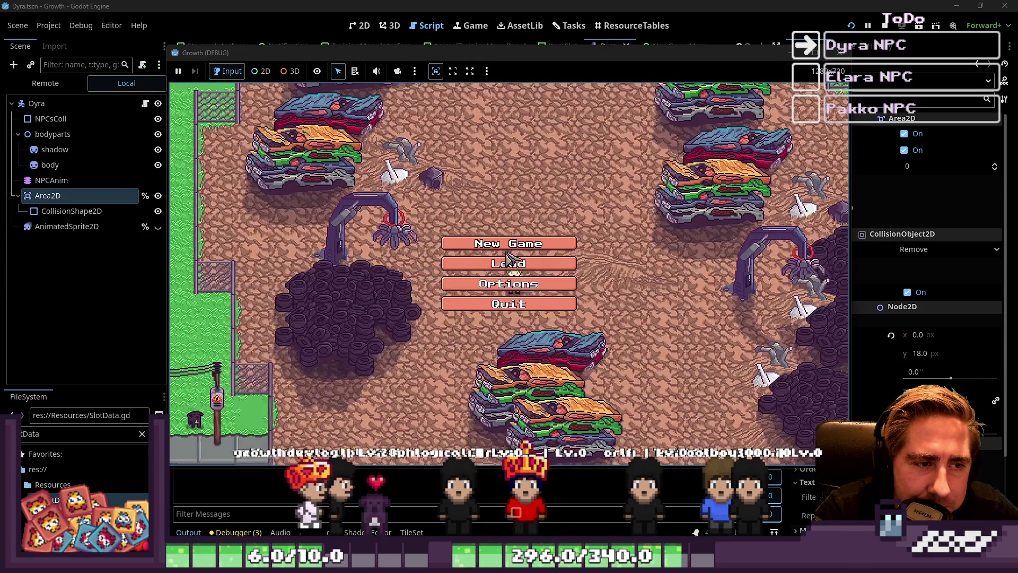
Step: Start a new game, confirm Cow 1's Training cost reads 100 g, then stop the game
{"action": "left_click", "coordinate": [510, 257]}
{"action": "left_click", "coordinate": [501, 164]}
{"action": "type", "text": "qwe"}
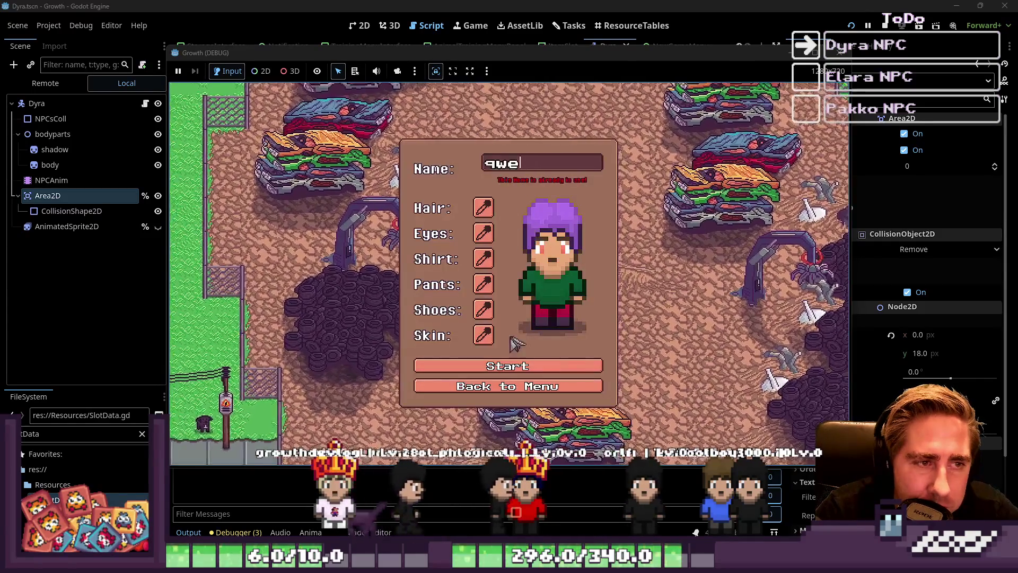
{"action": "type", "text": "#"}
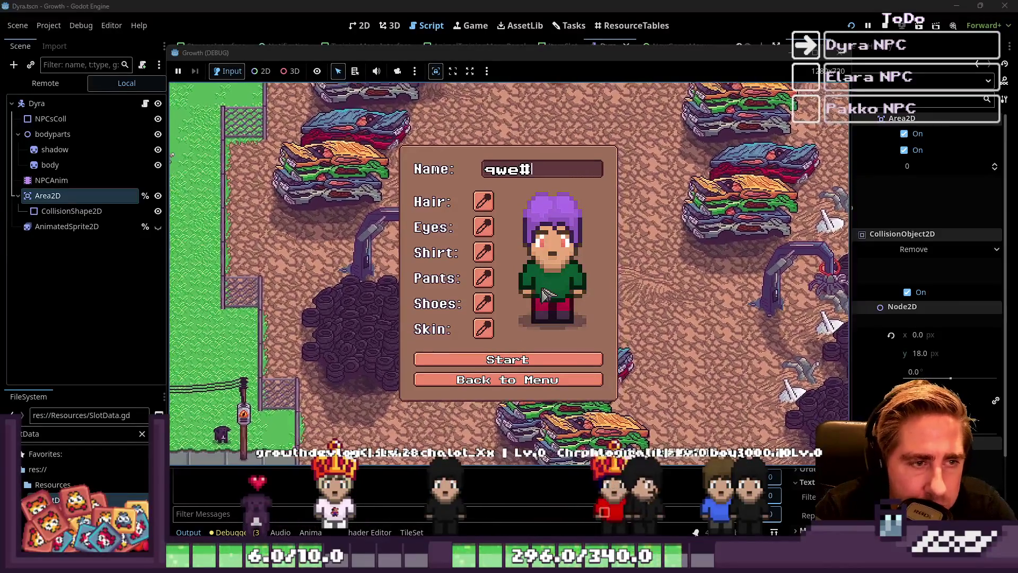
{"action": "left_click", "coordinate": [543, 359]}
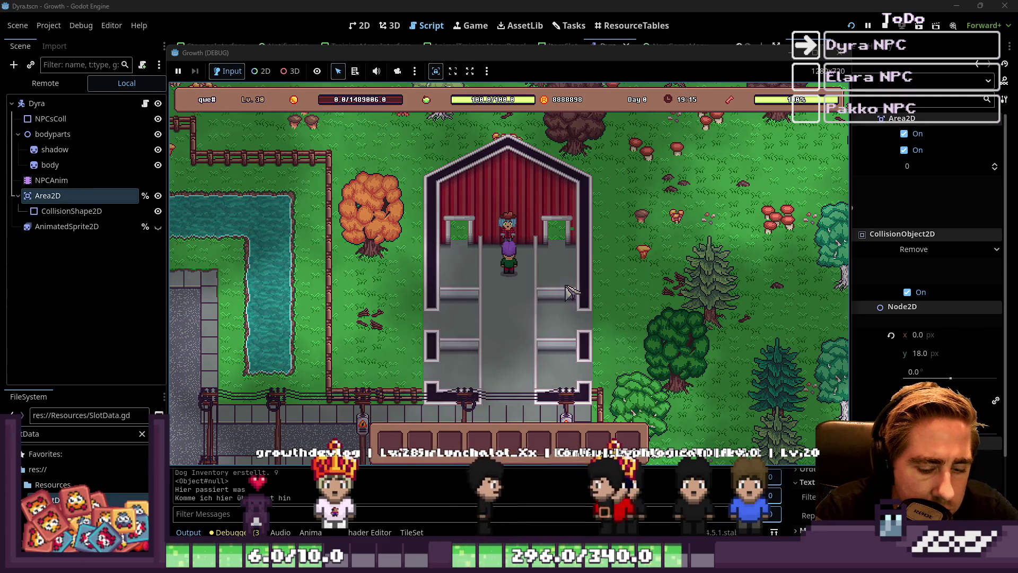
{"action": "key", "text": "i"}
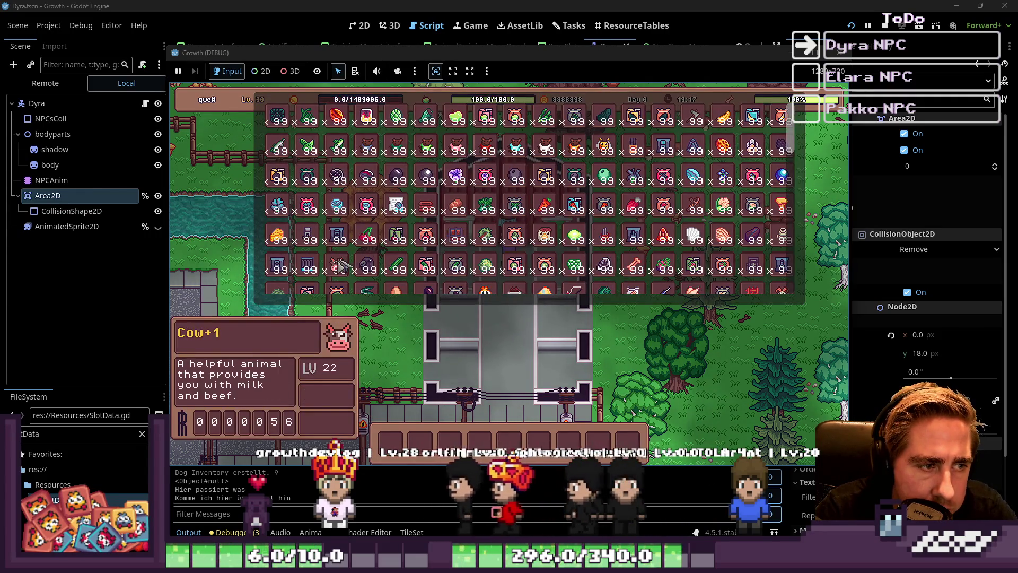
{"action": "key", "text": "i"}
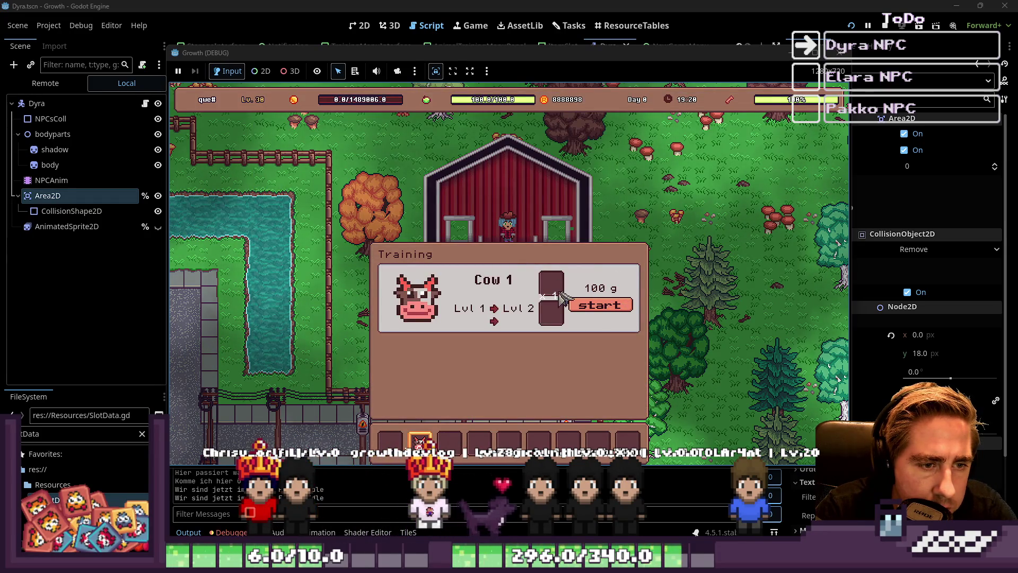
{"action": "left_click", "coordinate": [841, 55]}
{"action": "left_click", "coordinate": [675, 50]}
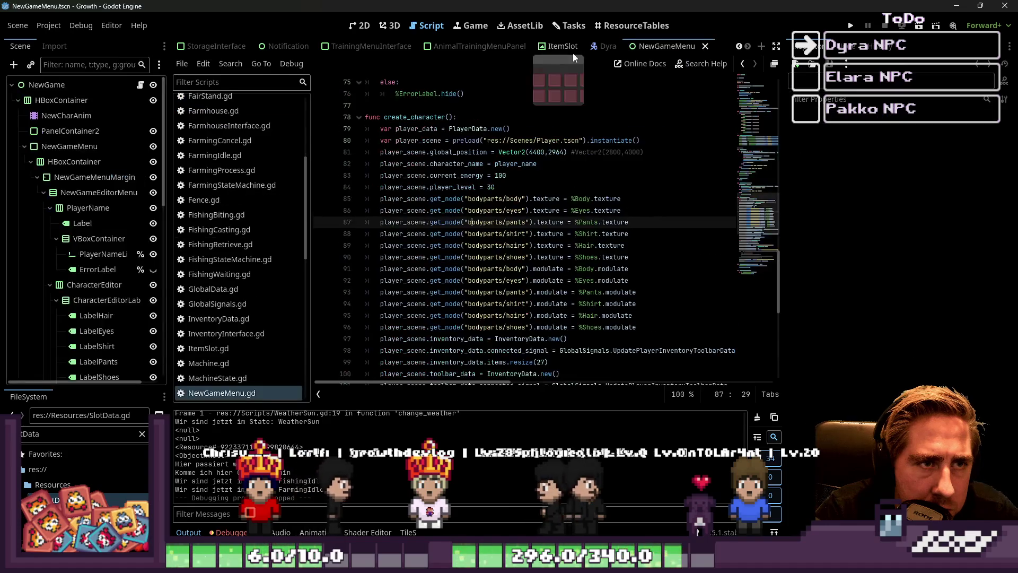
Step: Open the AnimalTrainingMenuPanel scene and make the needed-items corn icon visible
{"action": "left_click", "coordinate": [562, 52]}
{"action": "left_click", "coordinate": [362, 26]}
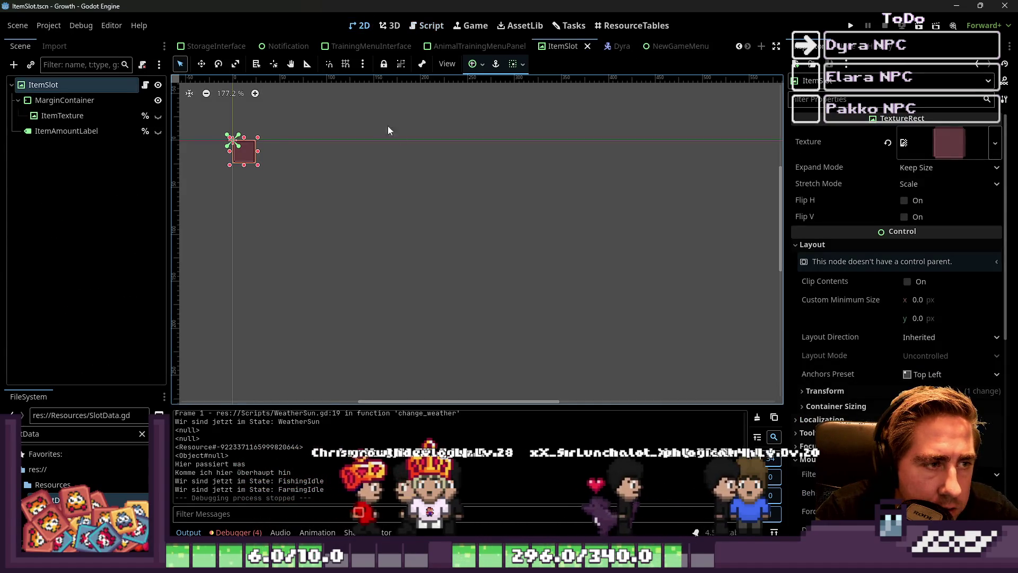
{"action": "left_click", "coordinate": [466, 47]}
{"action": "left_click", "coordinate": [554, 253]}
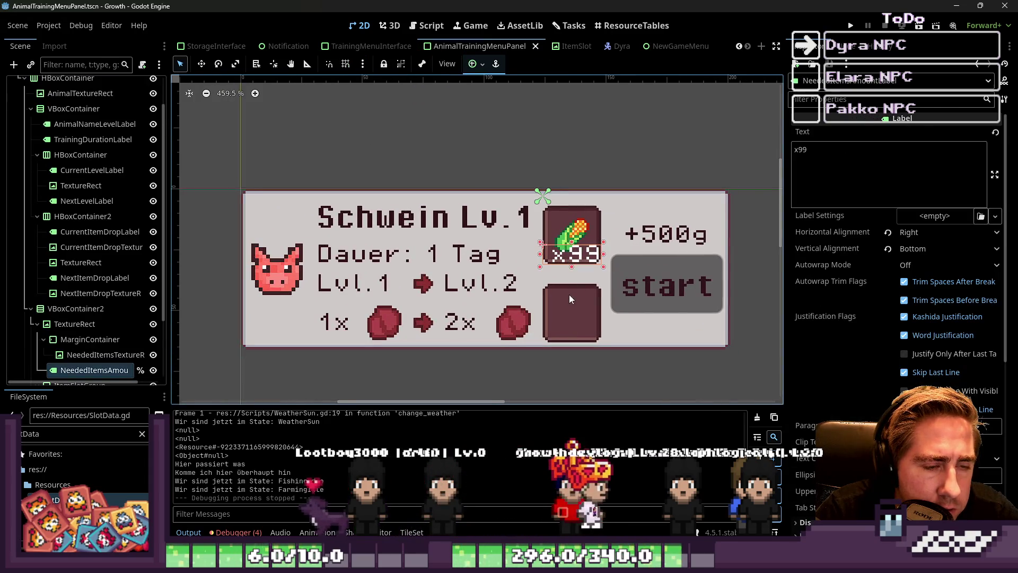
{"action": "left_click", "coordinate": [567, 236]}
{"action": "left_click", "coordinate": [567, 260]}
{"action": "left_click", "coordinate": [157, 325]}
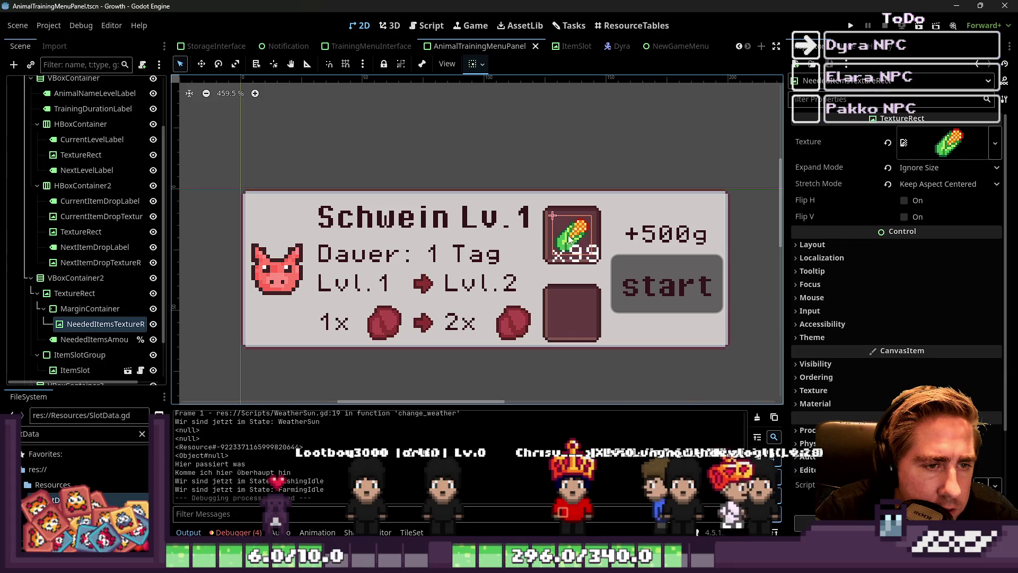
{"action": "left_click", "coordinate": [153, 324]}
{"action": "double_click", "coordinate": [154, 339]}
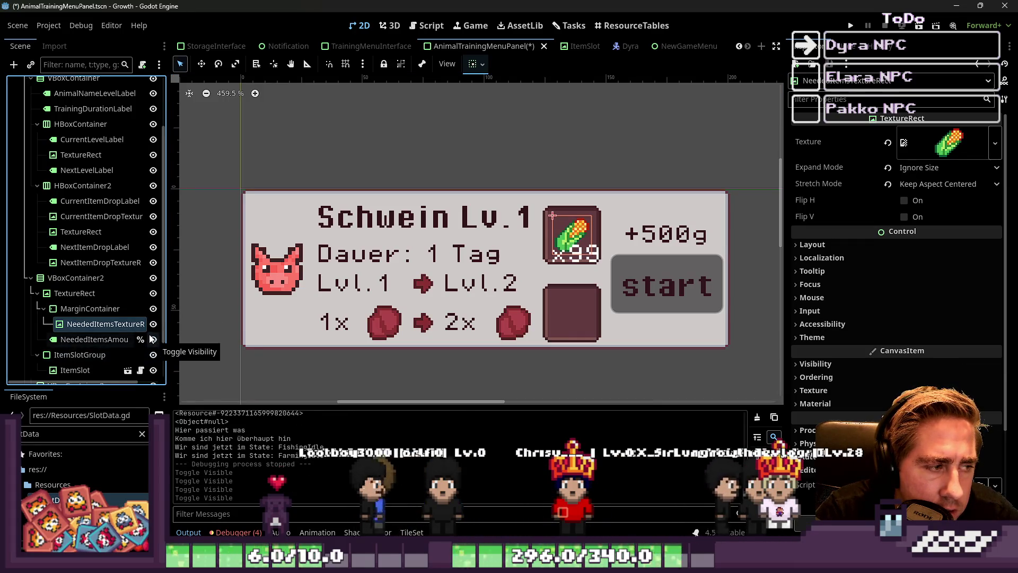
Step: Filter the FileSystem for _theme and drag button_theme.tres onto the panel's Theme property
{"action": "scroll", "coordinate": [106, 265], "scroll_direction": "up", "scroll_amount": 5}
{"action": "left_click", "coordinate": [69, 433]}
{"action": "key", "text": "BackSpace"}
{"action": "key", "text": "BackSpace"}
{"action": "key", "text": "BackSpace"}
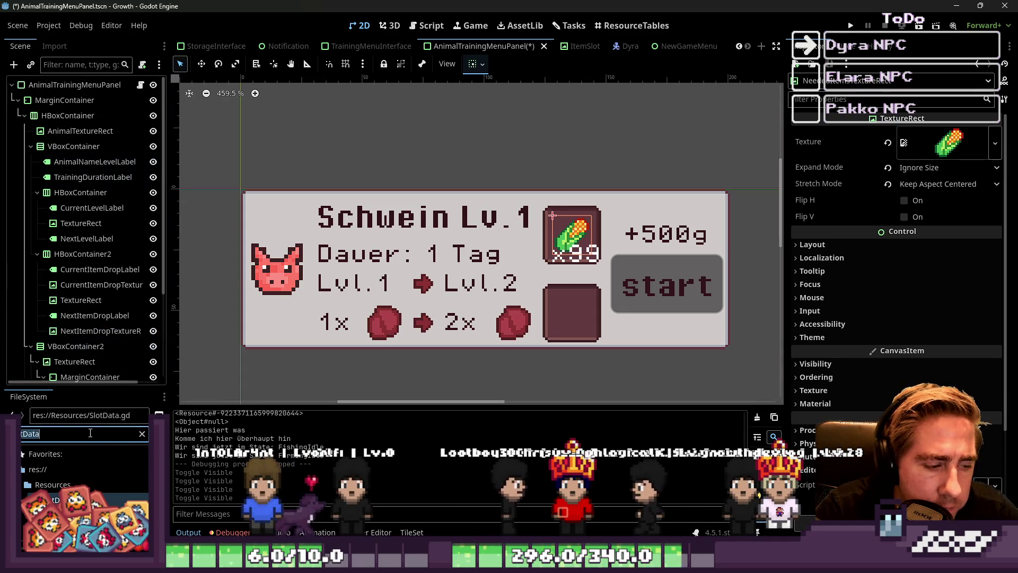
{"action": "type", "text": "_theme"}
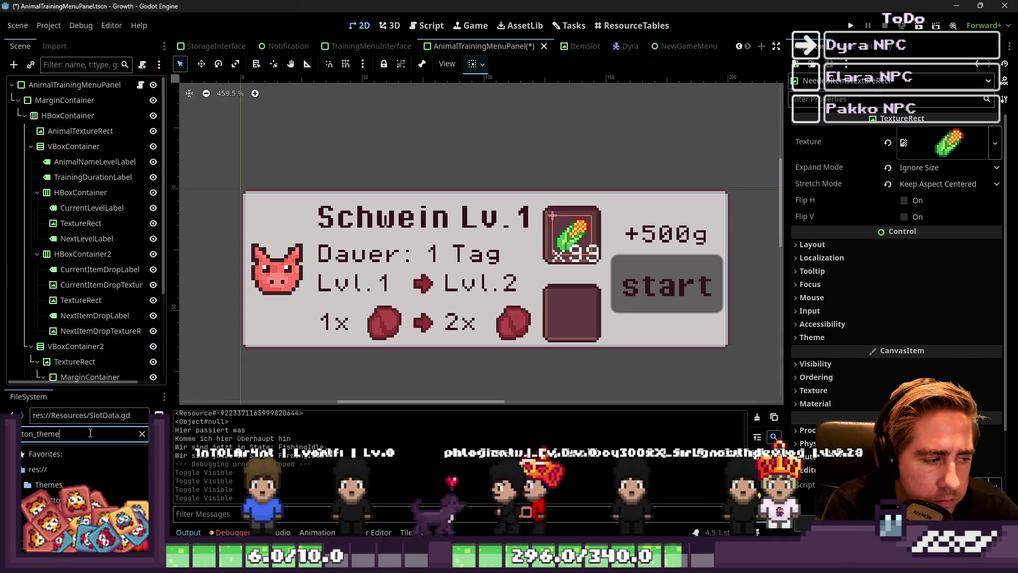
{"action": "mouse_move", "coordinate": [53, 500]}
{"action": "left_mouse_down"}
{"action": "mouse_move", "coordinate": [86, 64]}
{"action": "mouse_move", "coordinate": [77, 86]}
{"action": "left_mouse_up"}
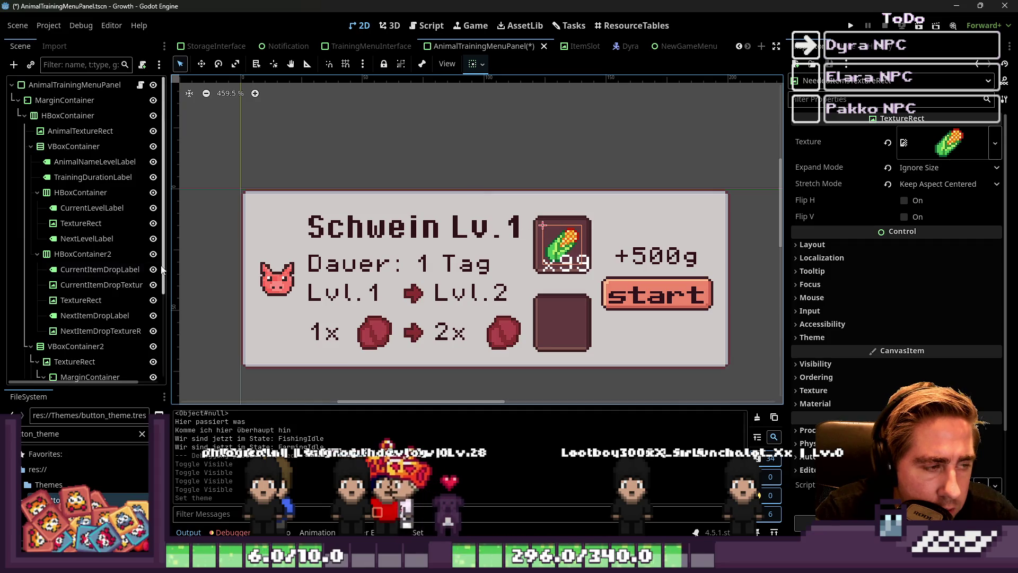
Step: Undo and reapply button_theme.tres on the panel to compare the look
{"action": "left_click", "coordinate": [502, 139]}
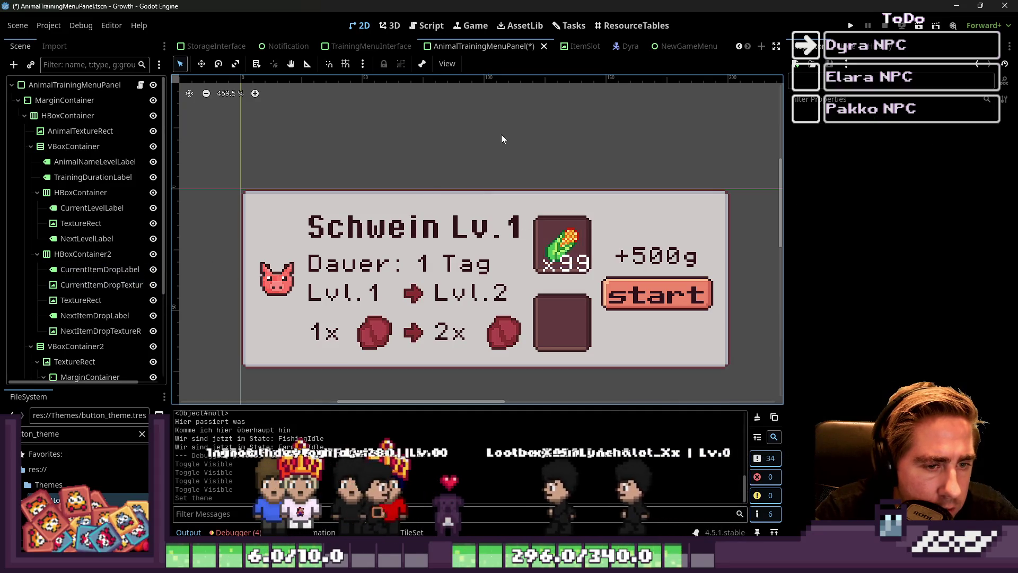
{"action": "key", "text": "ctrl+z"}
{"action": "mouse_move", "coordinate": [53, 500]}
{"action": "left_mouse_down"}
{"action": "mouse_move", "coordinate": [90, 161]}
{"action": "mouse_move", "coordinate": [79, 84]}
{"action": "left_mouse_up"}
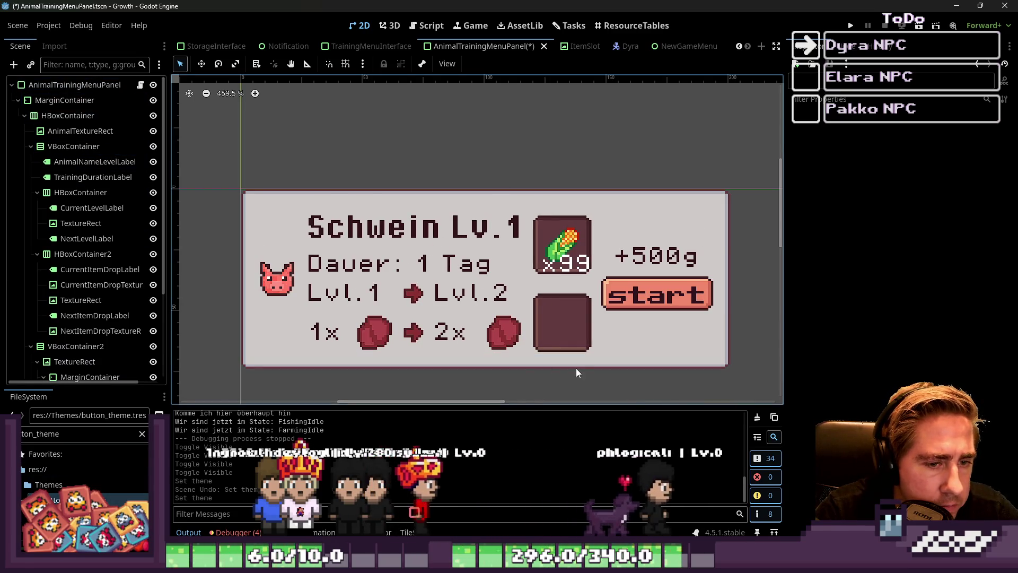
Step: Toggle visibility of the empty item slot and the corn icon's container to check them
{"action": "left_click", "coordinate": [557, 329]}
{"action": "left_click", "coordinate": [153, 323]}
{"action": "left_click", "coordinate": [154, 322]}
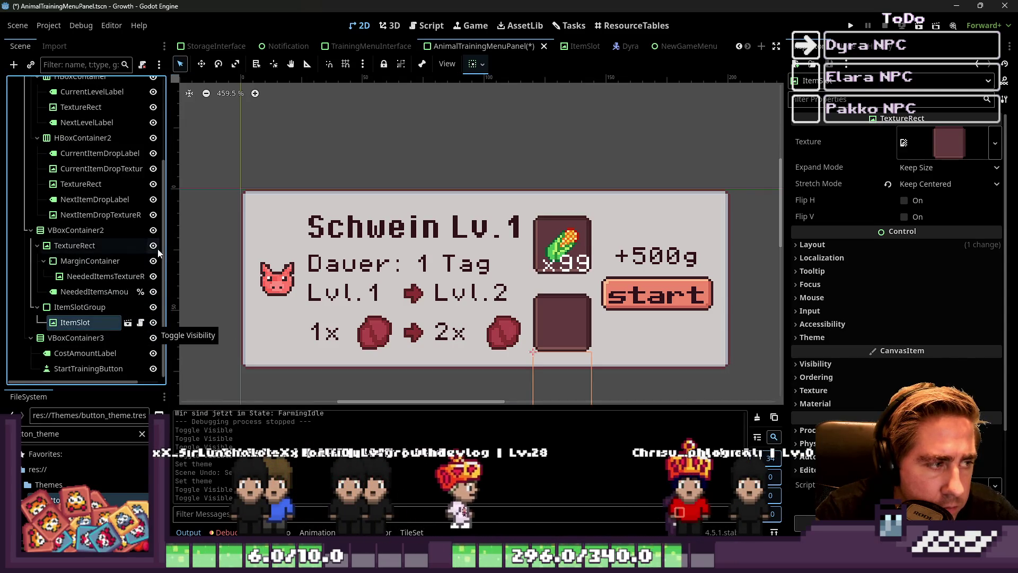
{"action": "left_click", "coordinate": [541, 234]}
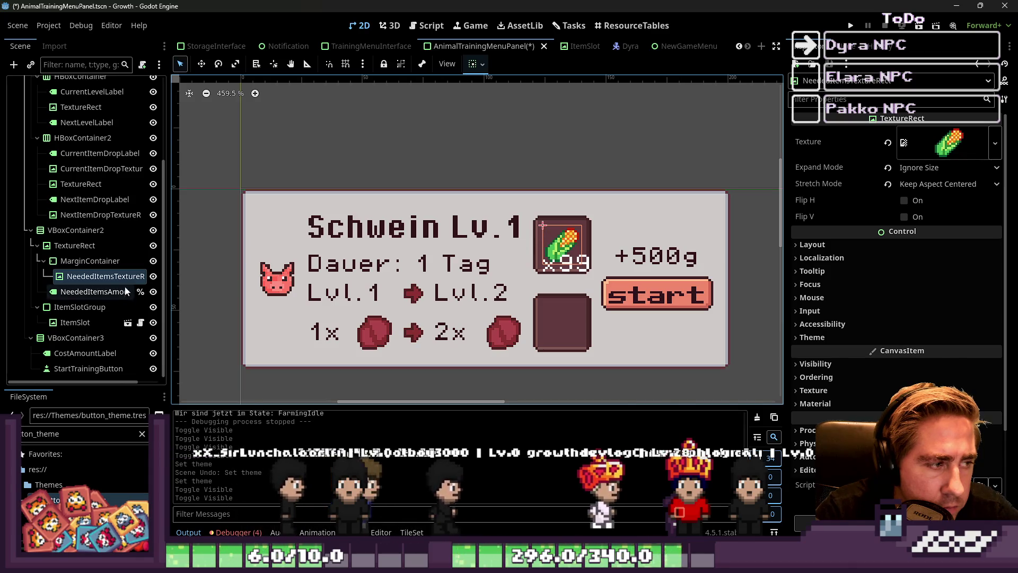
{"action": "left_click", "coordinate": [153, 261]}
{"action": "left_click", "coordinate": [153, 261]}
{"action": "left_click", "coordinate": [153, 260]}
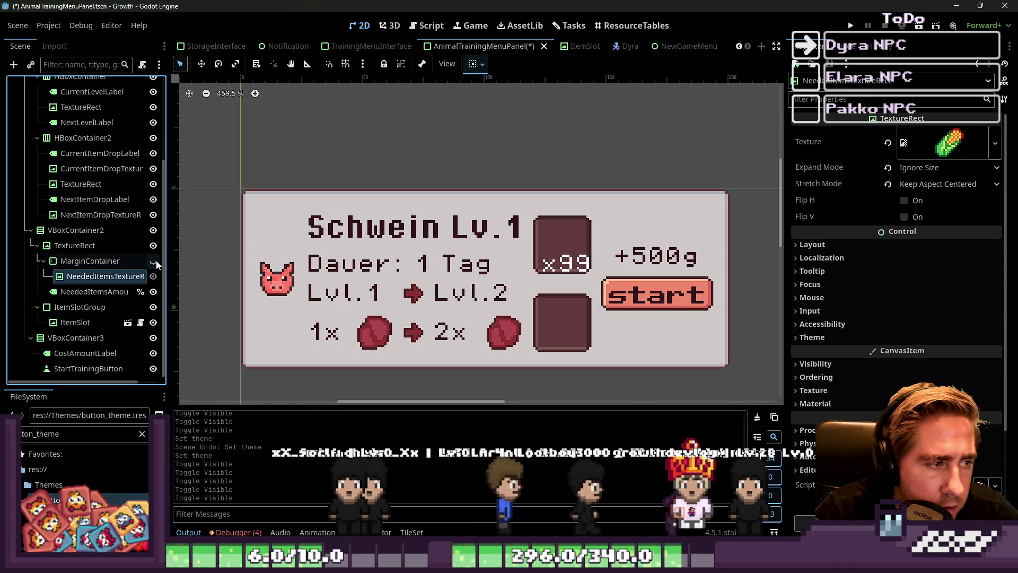
{"action": "left_click", "coordinate": [155, 262]}
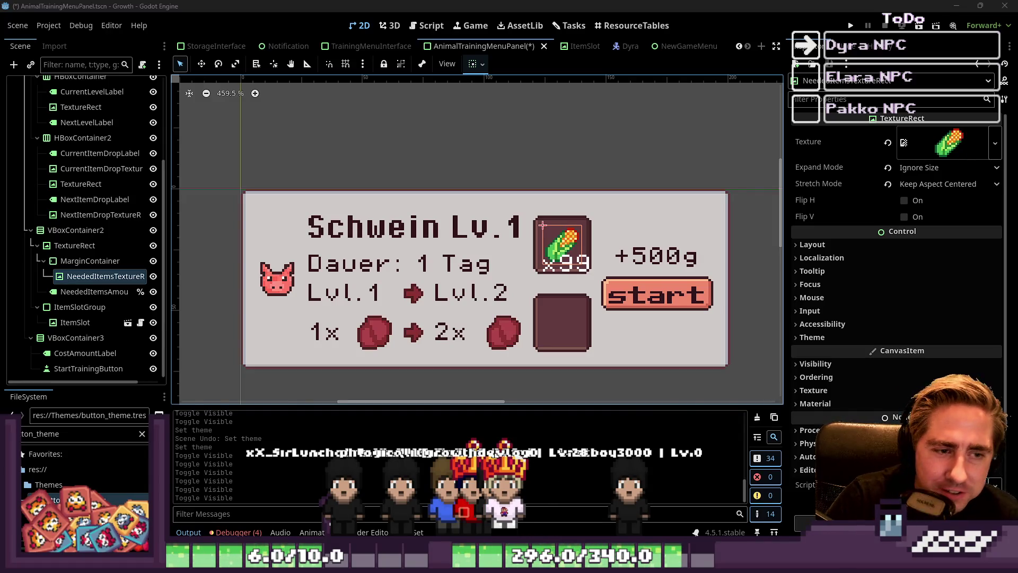
Step: Inspect the x99 label, MarginContainer, VBoxContainer2 and TextureRect nodes, then save and run the game
{"action": "left_click", "coordinate": [586, 262]}
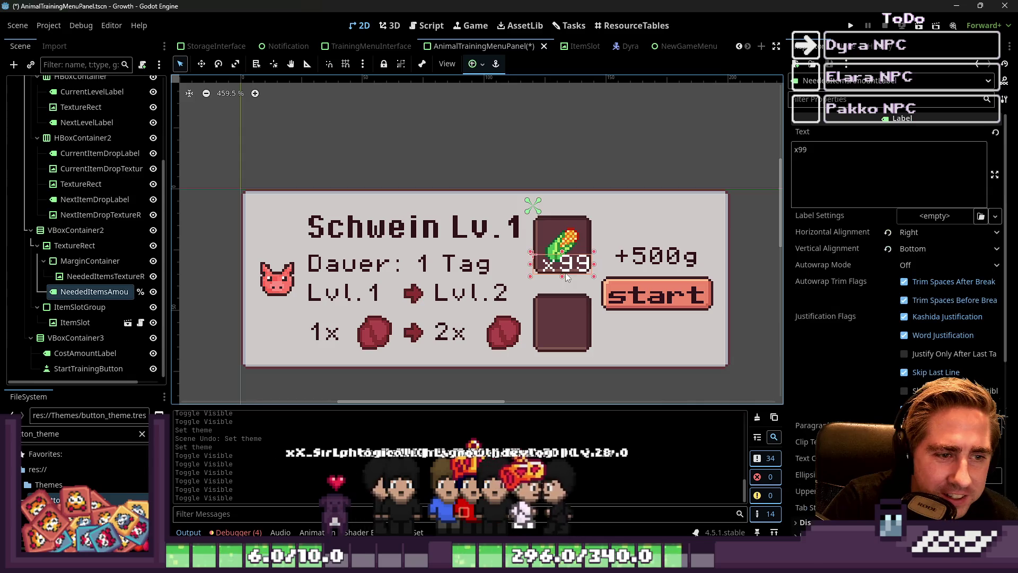
{"action": "left_click", "coordinate": [566, 237]}
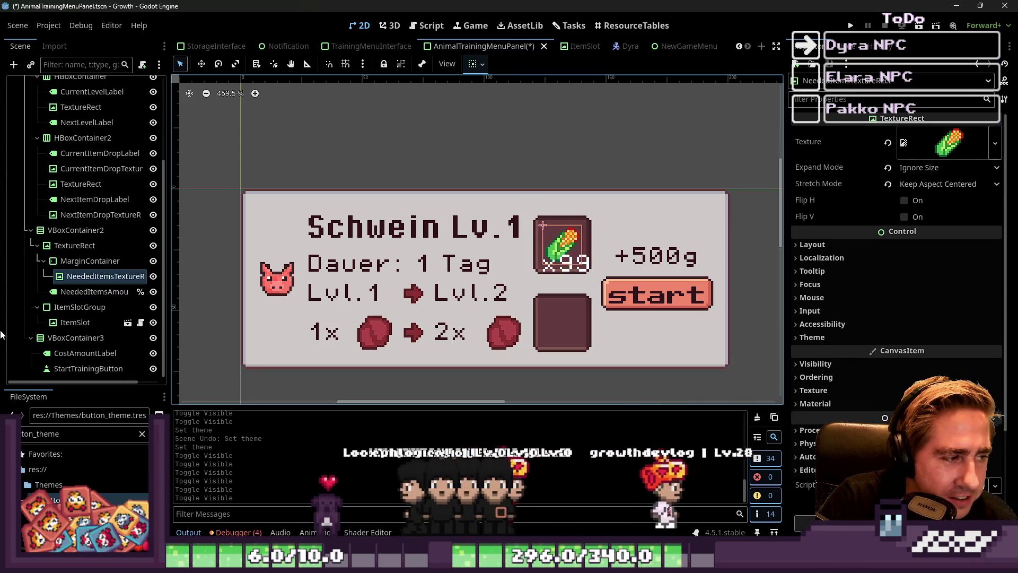
{"action": "left_click", "coordinate": [78, 262]}
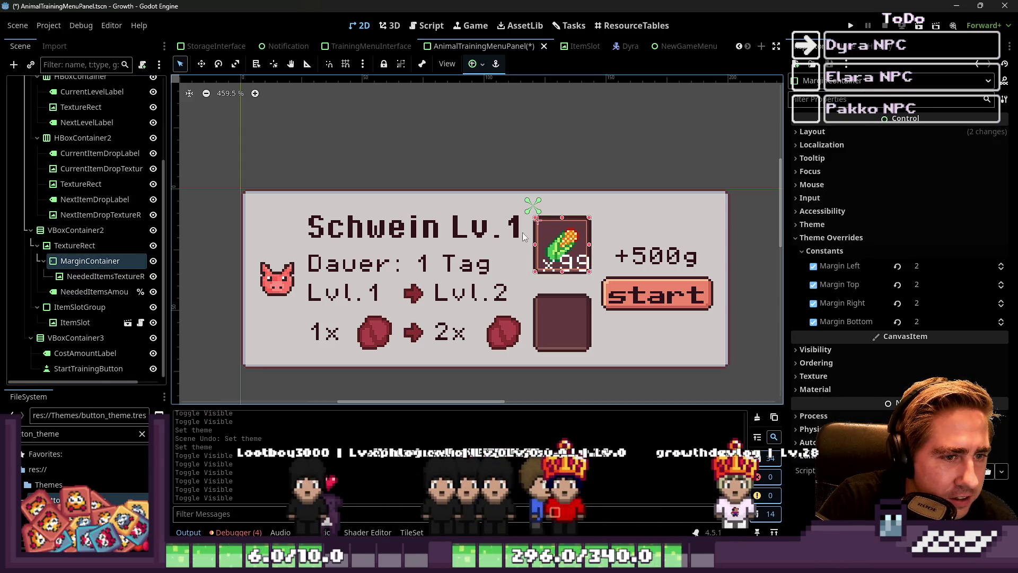
{"action": "left_click", "coordinate": [76, 230]}
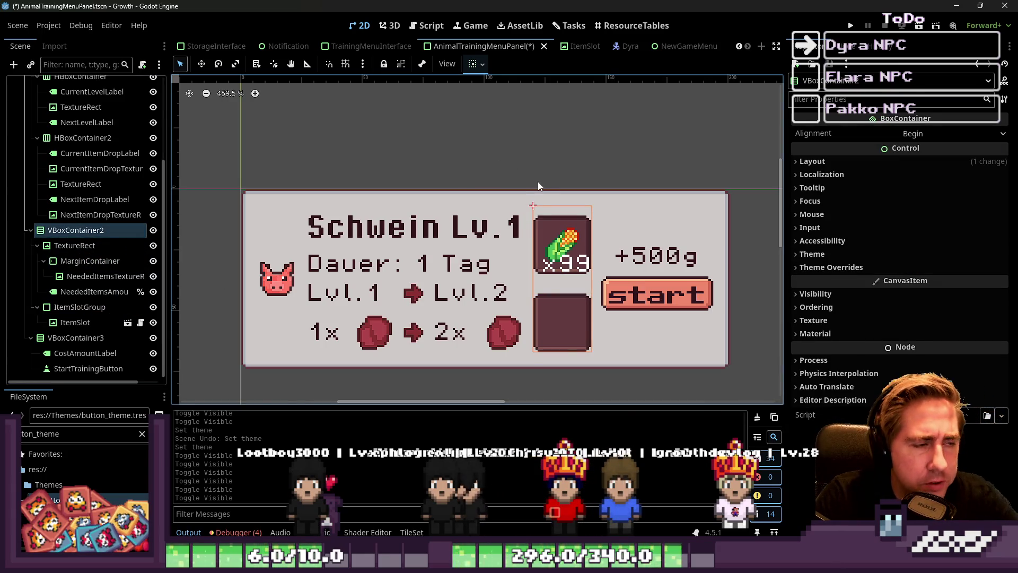
{"action": "left_click", "coordinate": [75, 245]}
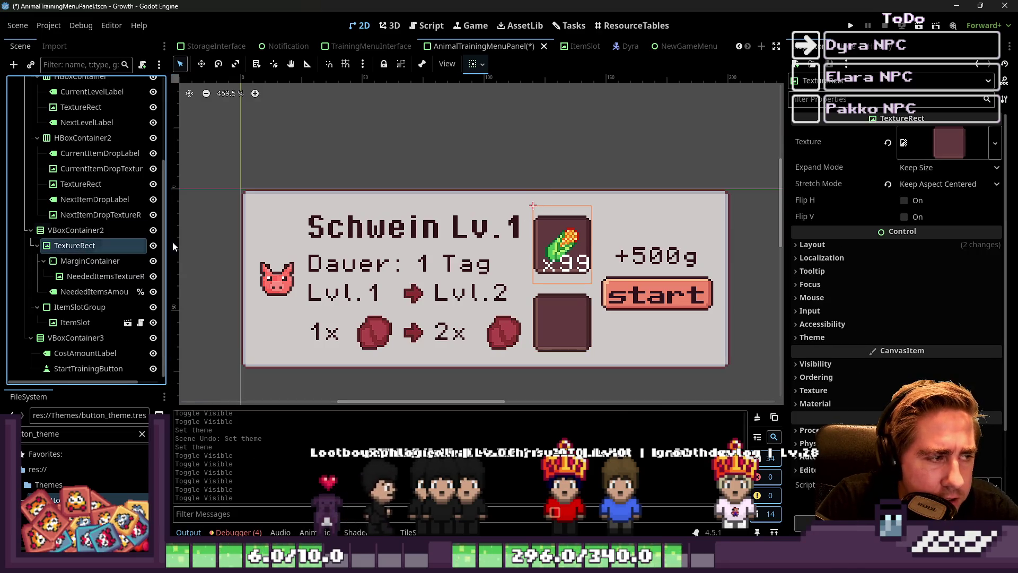
{"action": "left_click", "coordinate": [850, 25]}
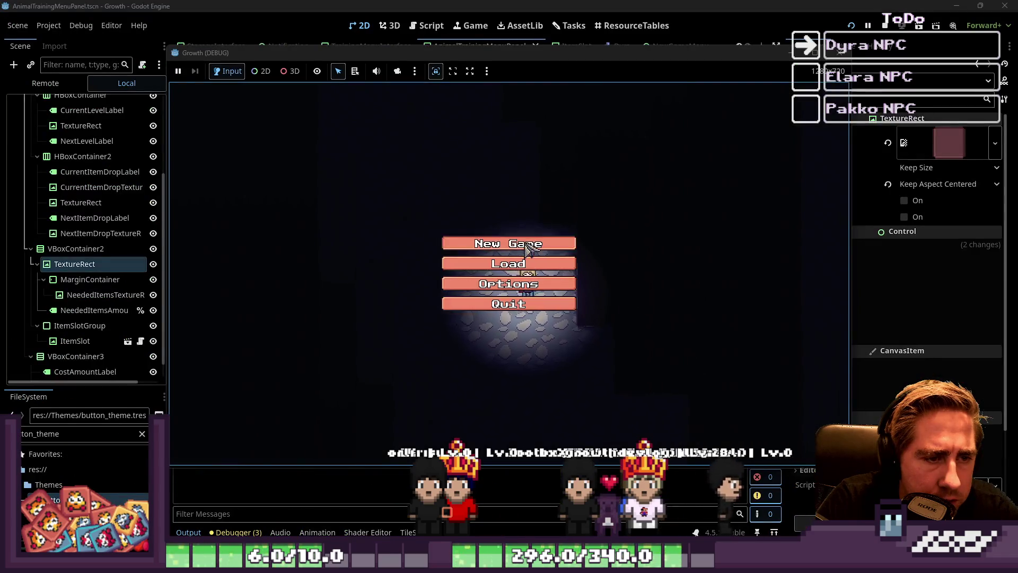
{"action": "left_click", "coordinate": [522, 238]}
Step: Create a new character, open Pig 1's Training panel in the barn, then return to the editor
{"action": "type", "text": "dwal"}
{"action": "left_click", "coordinate": [497, 361]}
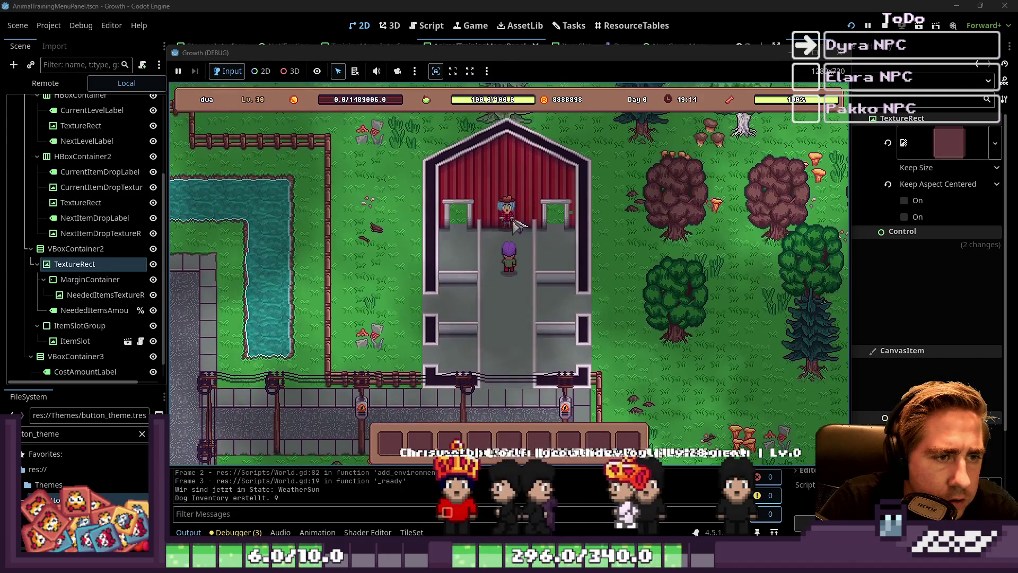
{"action": "left_click", "coordinate": [515, 223]}
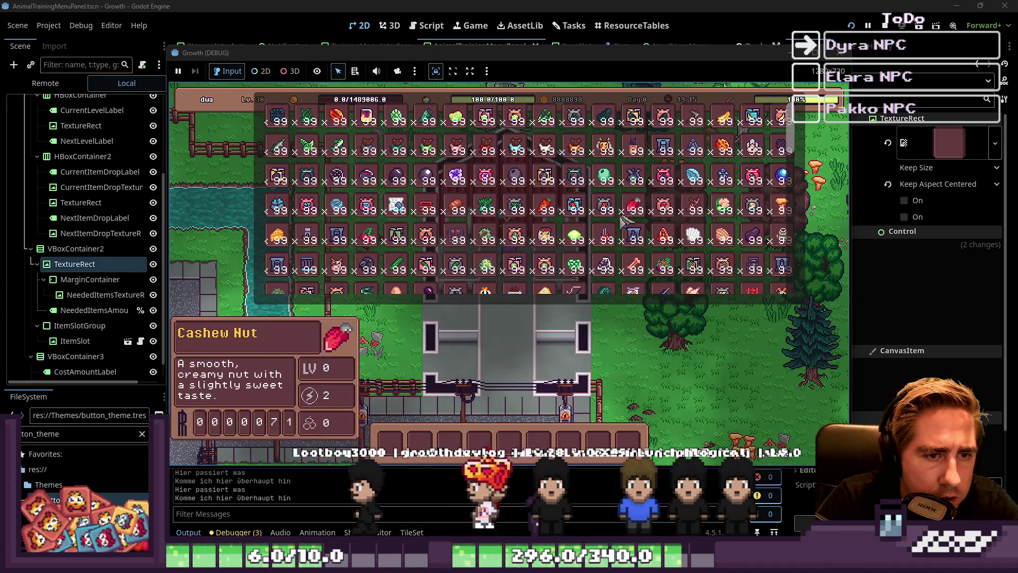
{"action": "scroll", "coordinate": [627, 220], "scroll_direction": "down", "scroll_amount": 5}
{"action": "scroll", "coordinate": [312, 272], "scroll_direction": "down", "scroll_amount": 5}
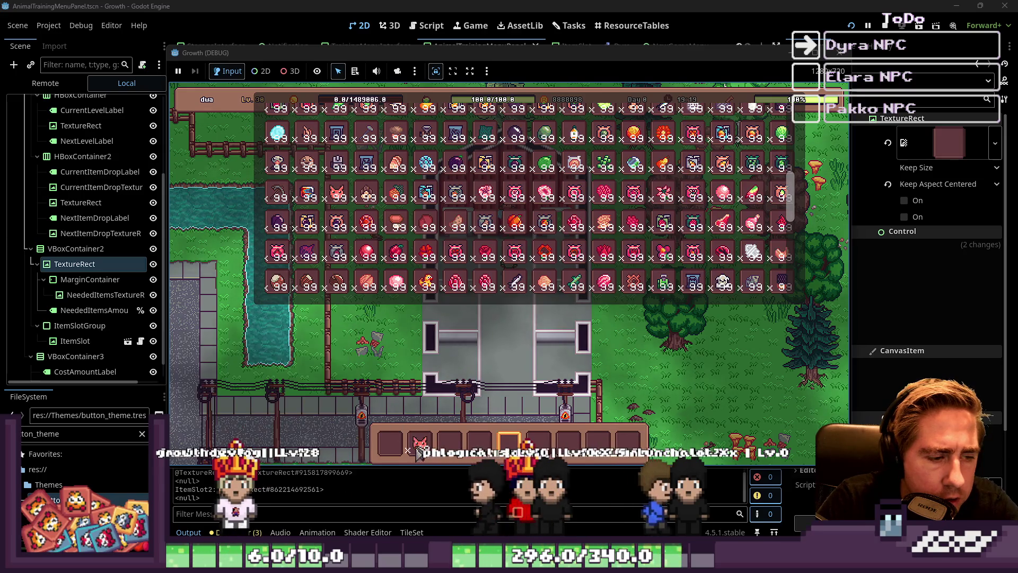
{"action": "scroll", "coordinate": [477, 228], "scroll_direction": "down", "scroll_amount": 4}
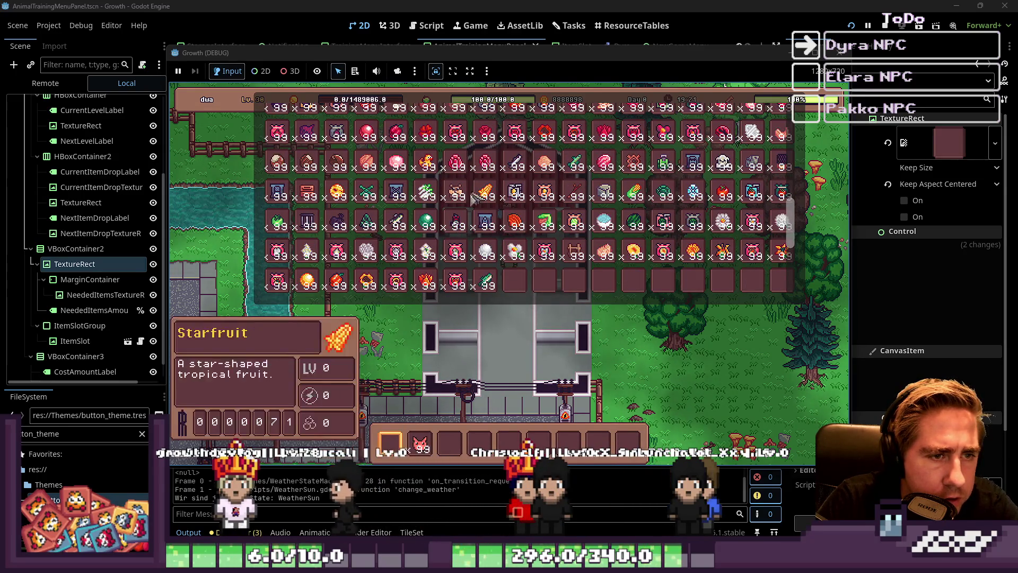
{"action": "key", "text": "i"}
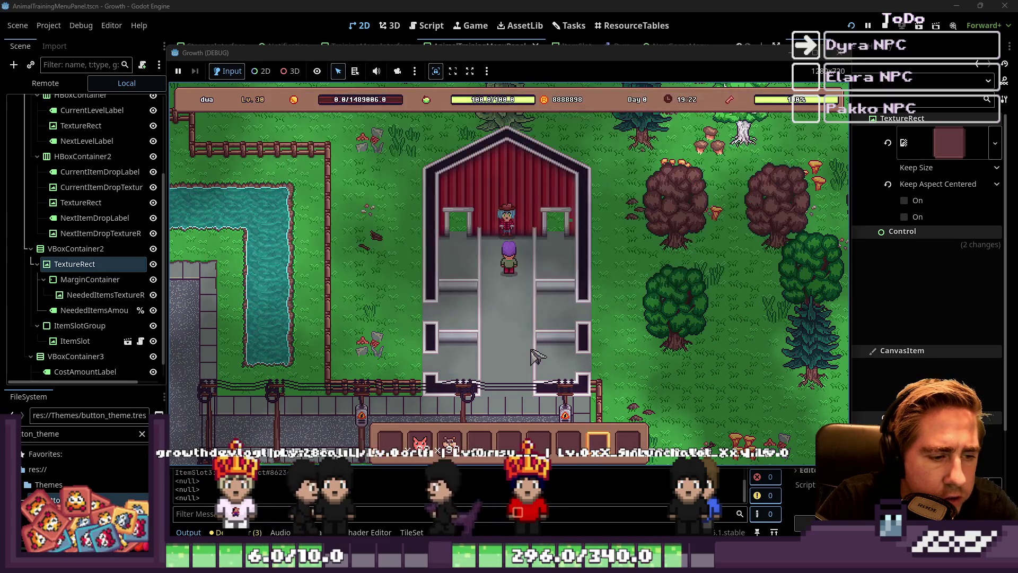
{"action": "key", "text": "e"}
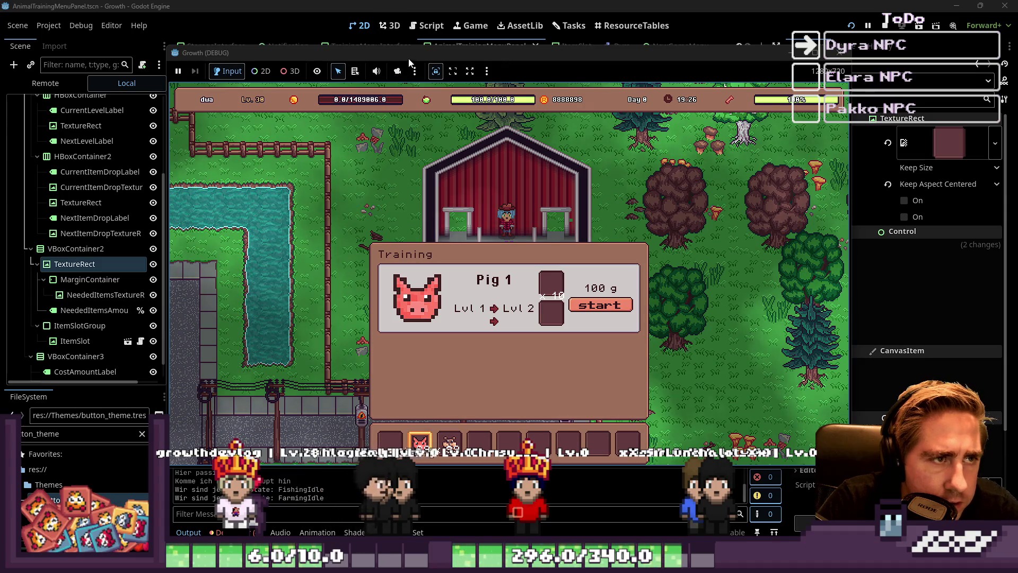
{"action": "left_click_drag", "start_coordinate": [409, 62], "coordinate": [545, 41]}
{"action": "left_click", "coordinate": [205, 263]}
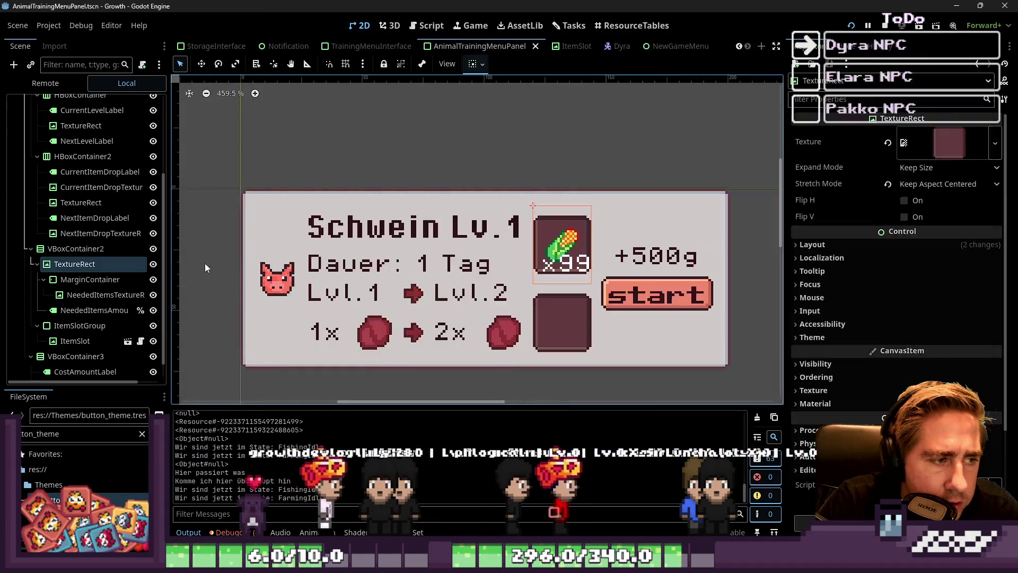
Step: Toggle visibility of the current and next item drop icons in the panel's Scene tree
{"action": "left_click", "coordinate": [272, 220]}
{"action": "left_click", "coordinate": [257, 209]}
{"action": "left_click", "coordinate": [252, 196]}
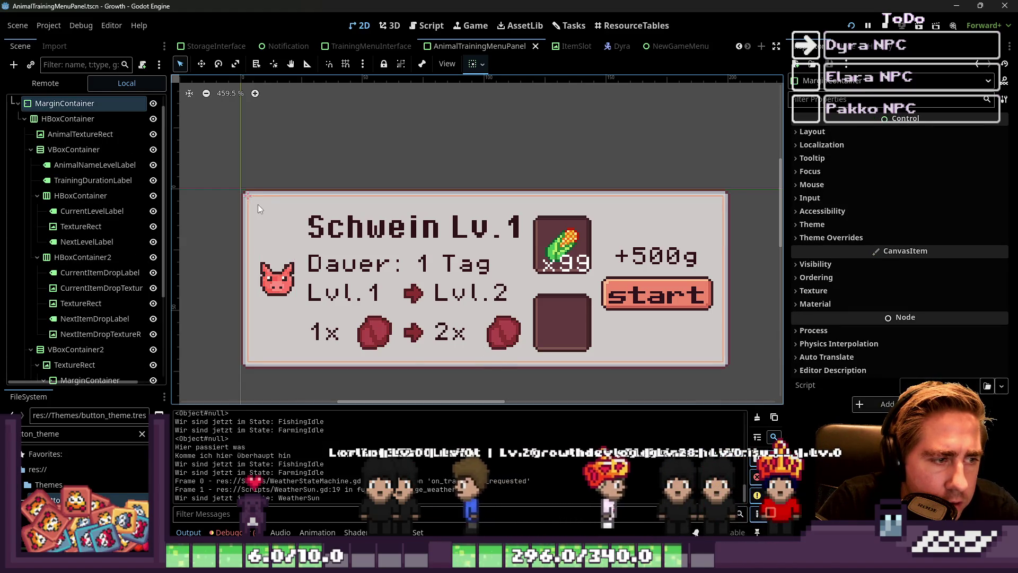
{"action": "left_click", "coordinate": [374, 340]}
{"action": "left_click", "coordinate": [154, 288]}
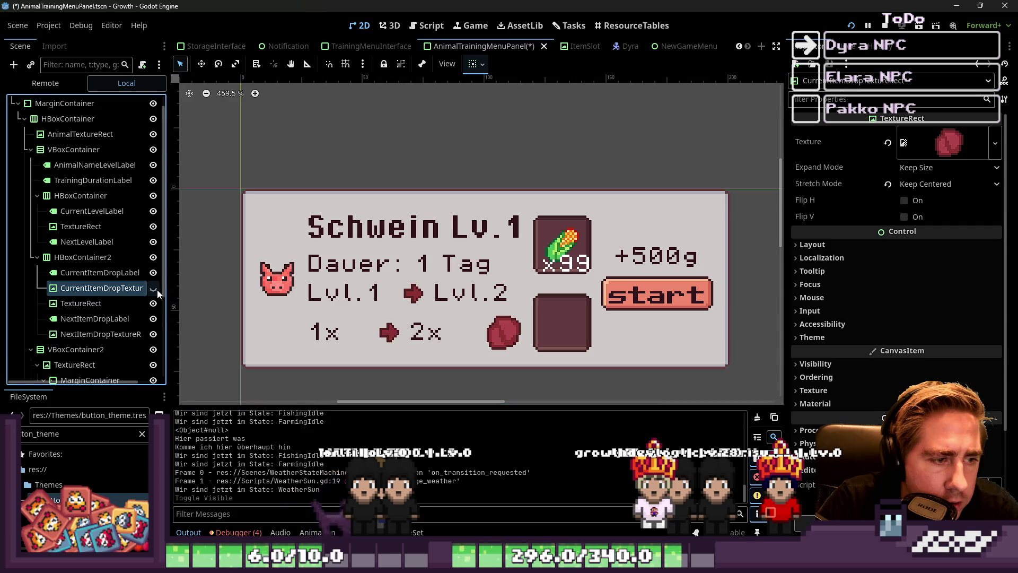
{"action": "left_click", "coordinate": [158, 291]}
{"action": "left_click", "coordinate": [157, 291]}
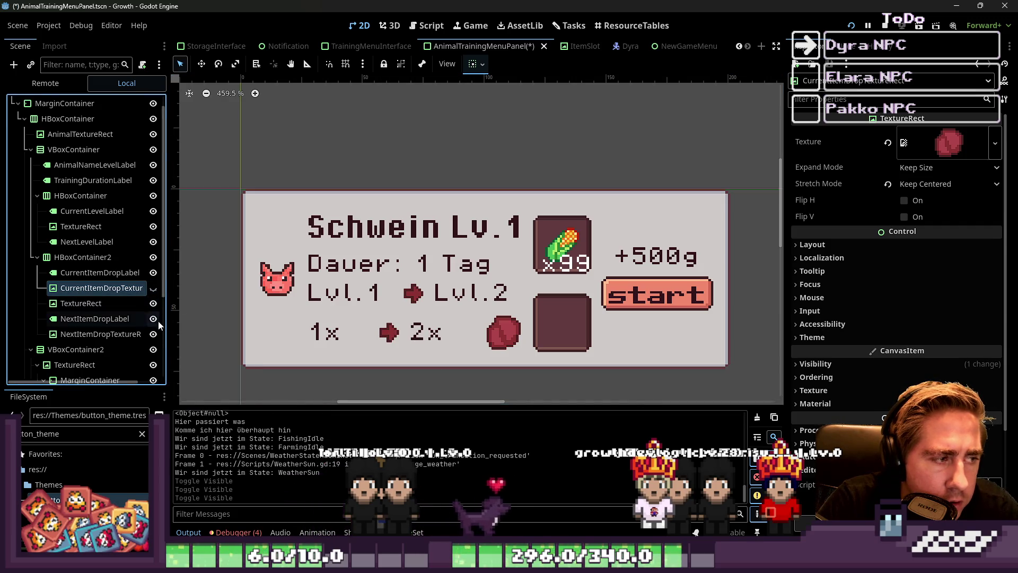
{"action": "left_click", "coordinate": [153, 334]}
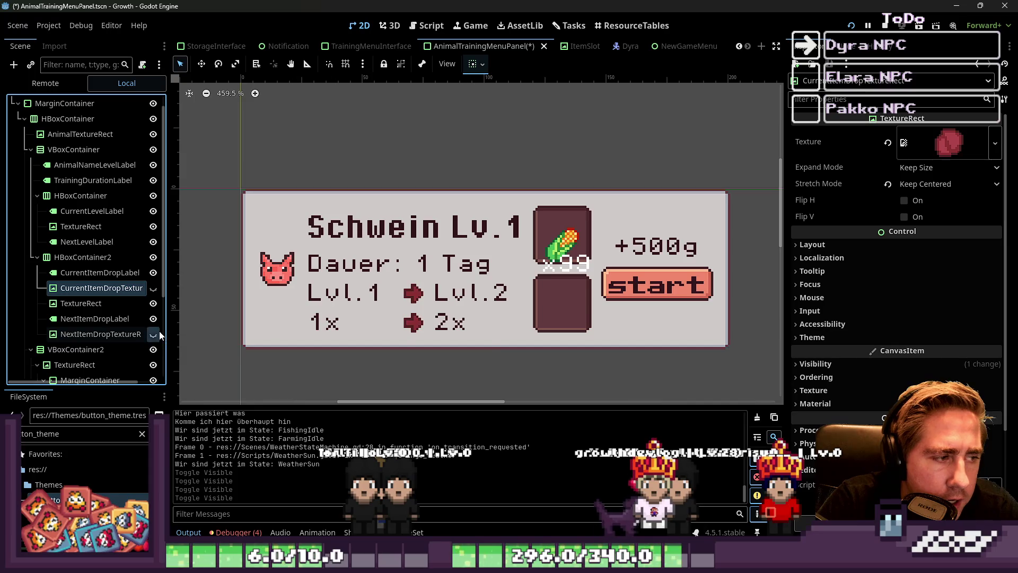
{"action": "left_click", "coordinate": [154, 334]}
{"action": "left_click", "coordinate": [153, 288]}
{"action": "left_click", "coordinate": [484, 342]}
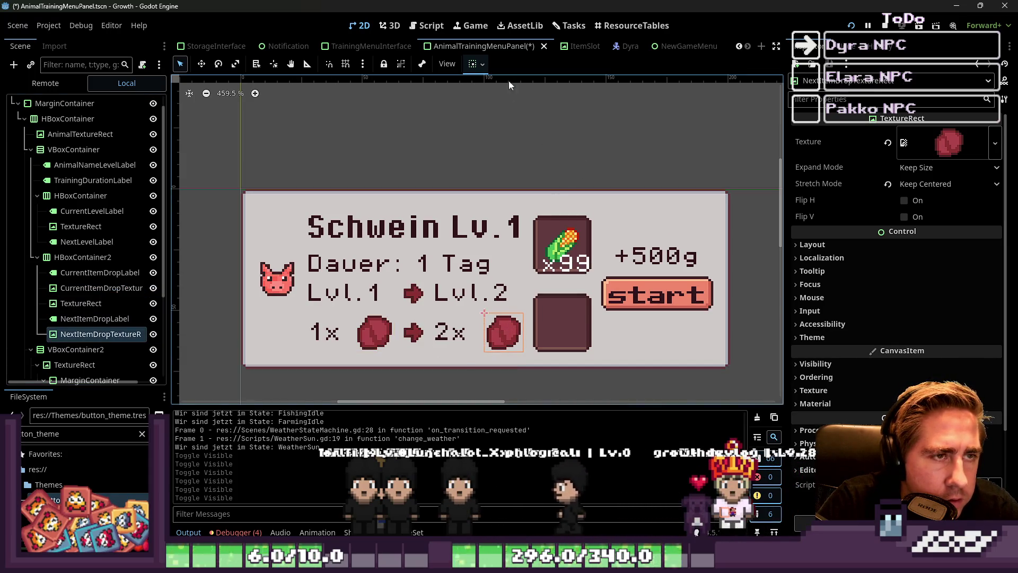
Step: Comment out the next_item_drop_texture_rect = null line, then save and relaunch the game
{"action": "key", "text": "ctrl+F3"}
{"action": "left_click", "coordinate": [377, 292]}
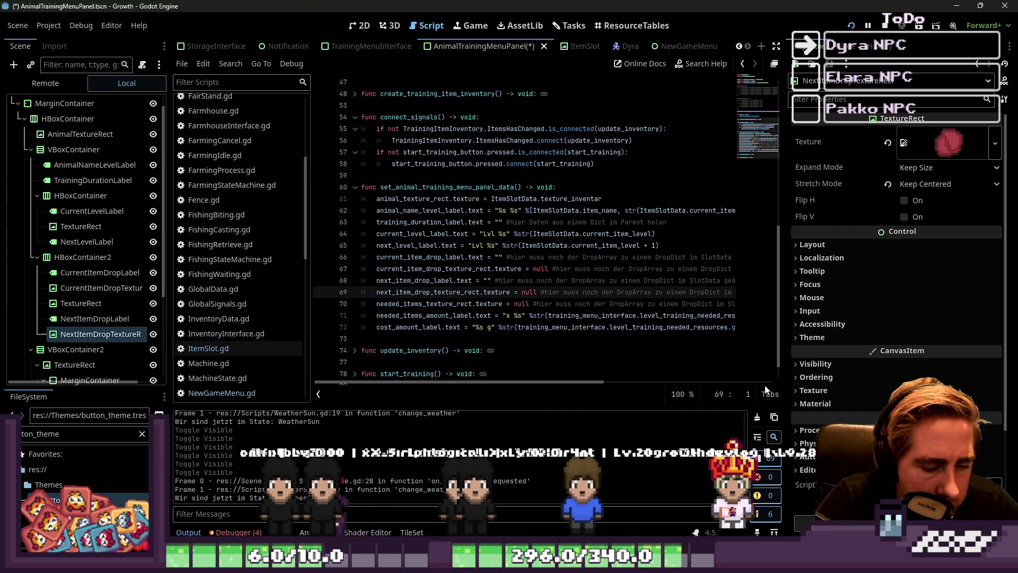
{"action": "key", "text": "Up"}
{"action": "key", "text": "Up"}
{"action": "key", "text": "Up"}
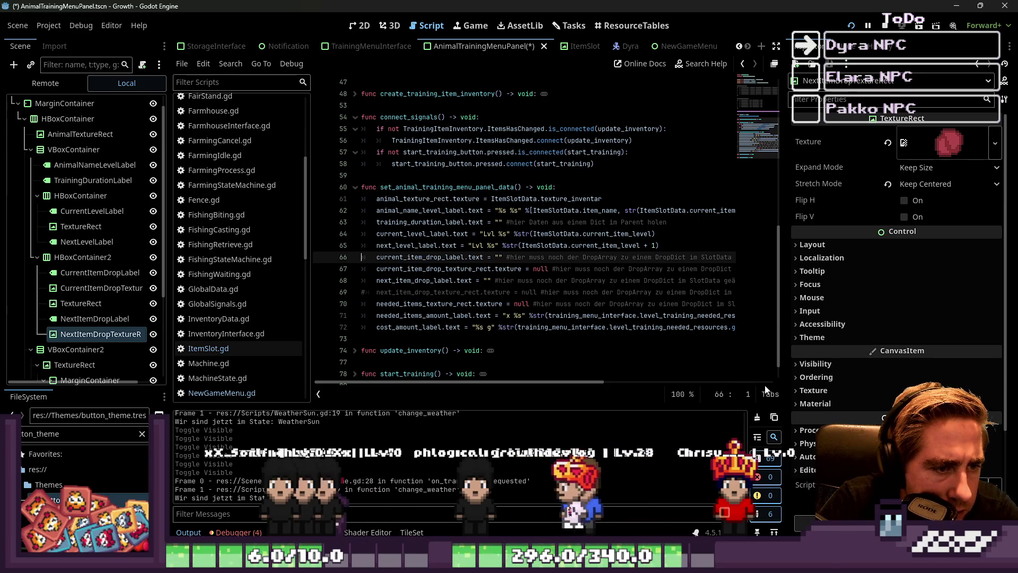
{"action": "key", "text": "Down"}
{"action": "key", "text": "ctrl+k"}
{"action": "left_click", "coordinate": [848, 26]}
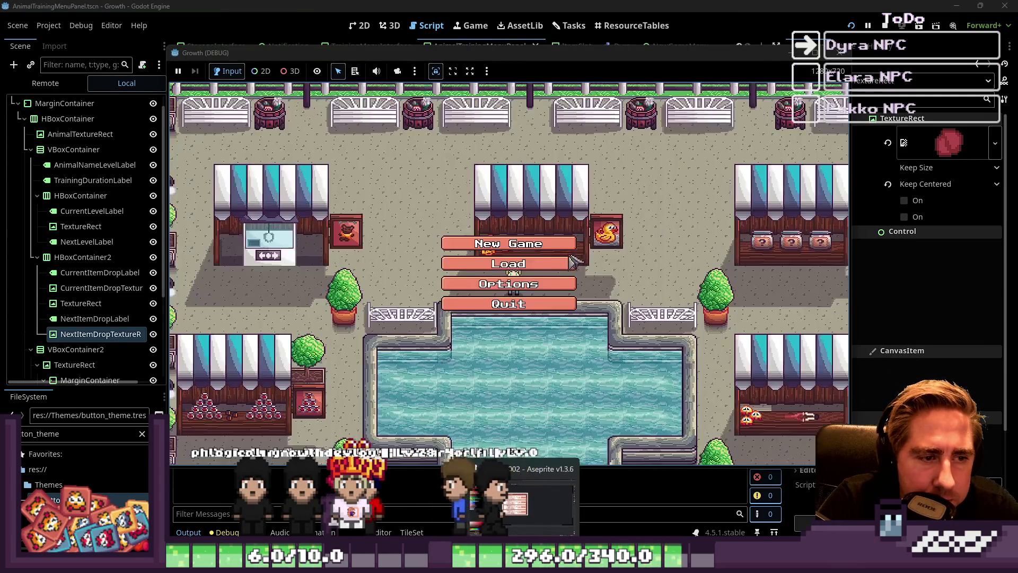
Step: Start a new game with the character name 'eqw'
{"action": "left_click", "coordinate": [567, 246]}
{"action": "type", "text": "eqw"}
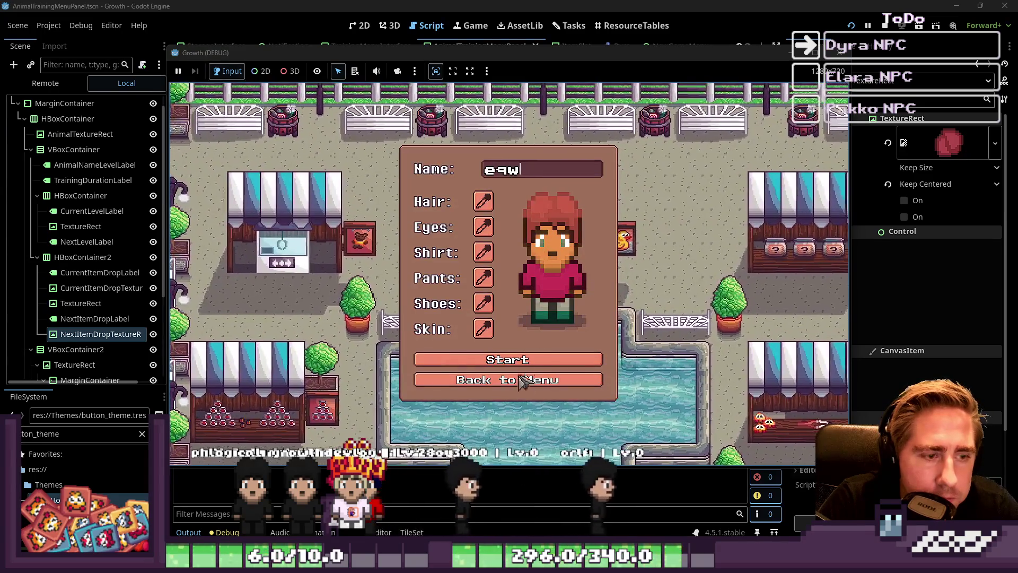
{"action": "left_click", "coordinate": [525, 361]}
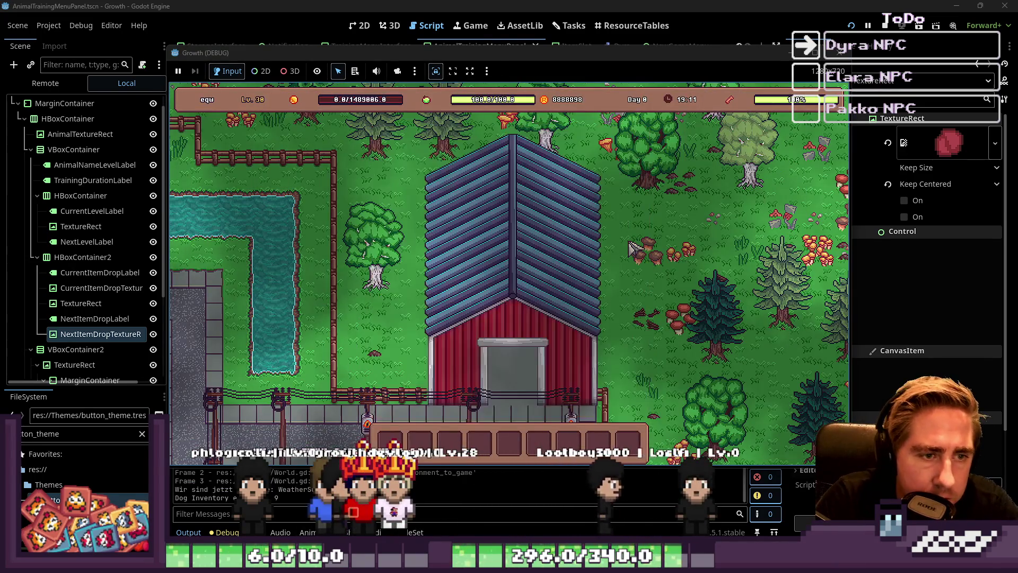
Step: Move an inventory item down to the hotbar
{"action": "key", "text": "i"}
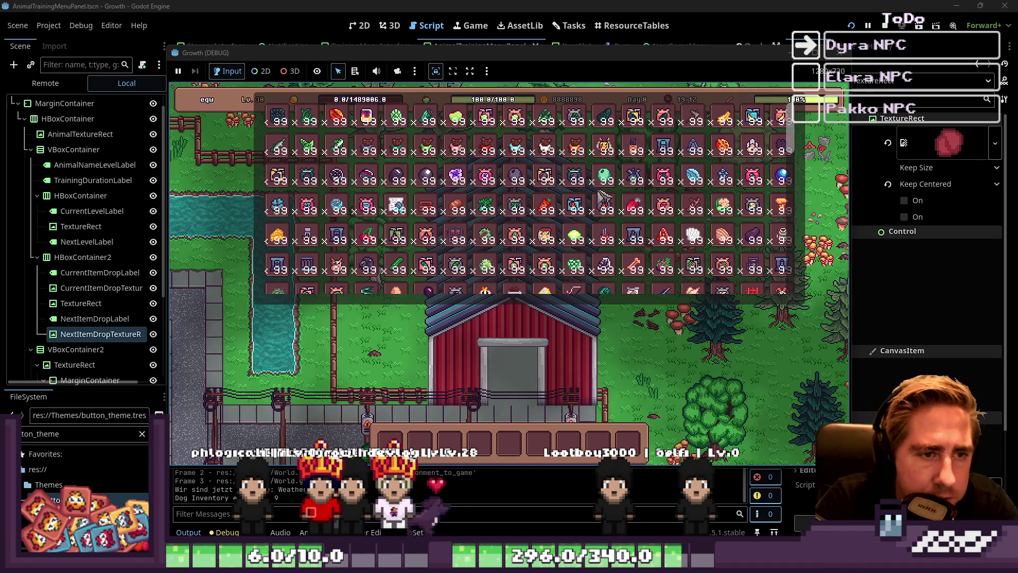
{"action": "left_click_drag", "start_coordinate": [562, 237], "coordinate": [512, 393]}
{"action": "key", "text": "i"}
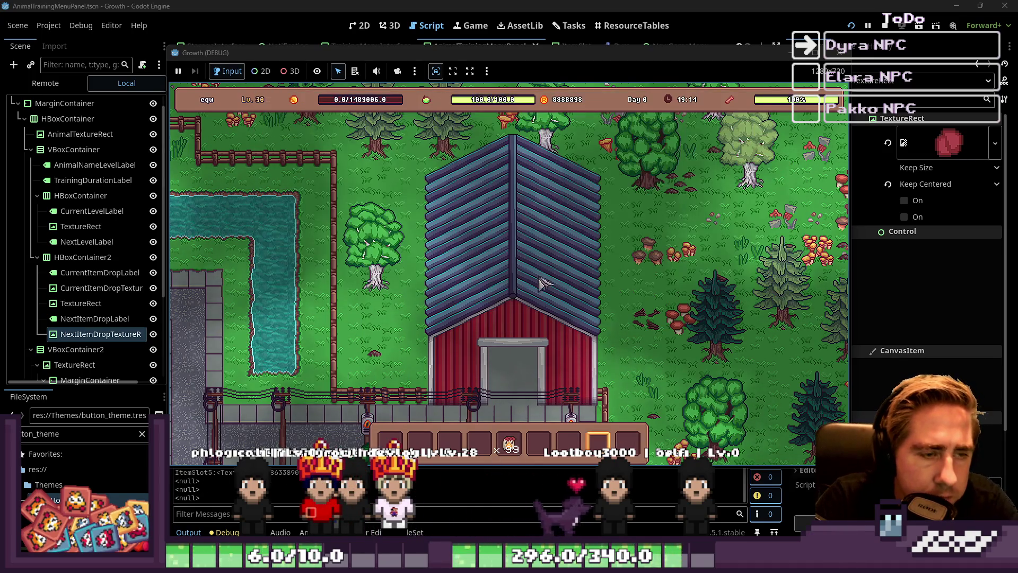
Step: Open Chicken 1's Training panel at the barn, then stop the game and return to the script
{"action": "left_click", "coordinate": [517, 245]}
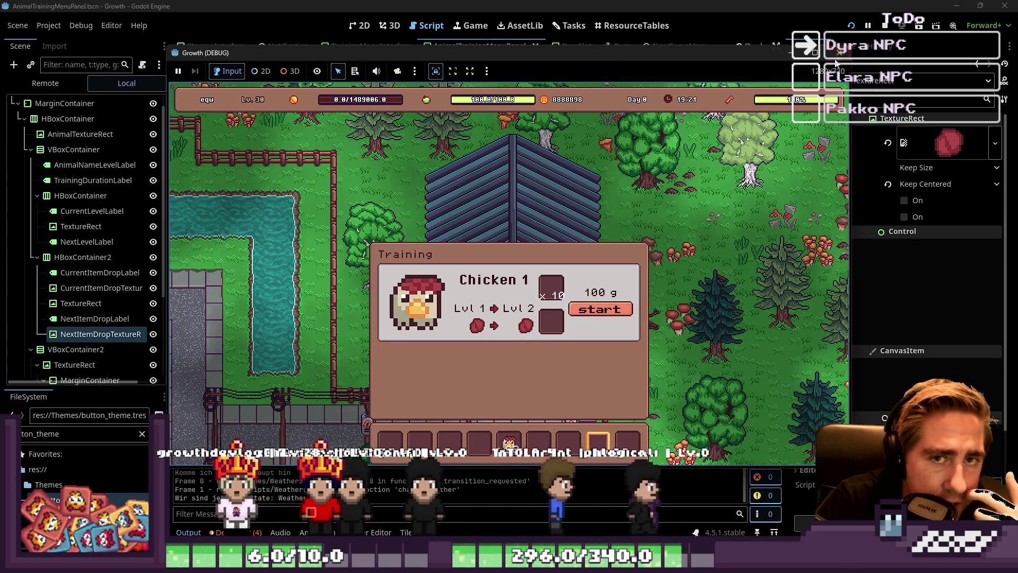
{"action": "key", "text": "F8"}
{"action": "left_click", "coordinate": [440, 235]}
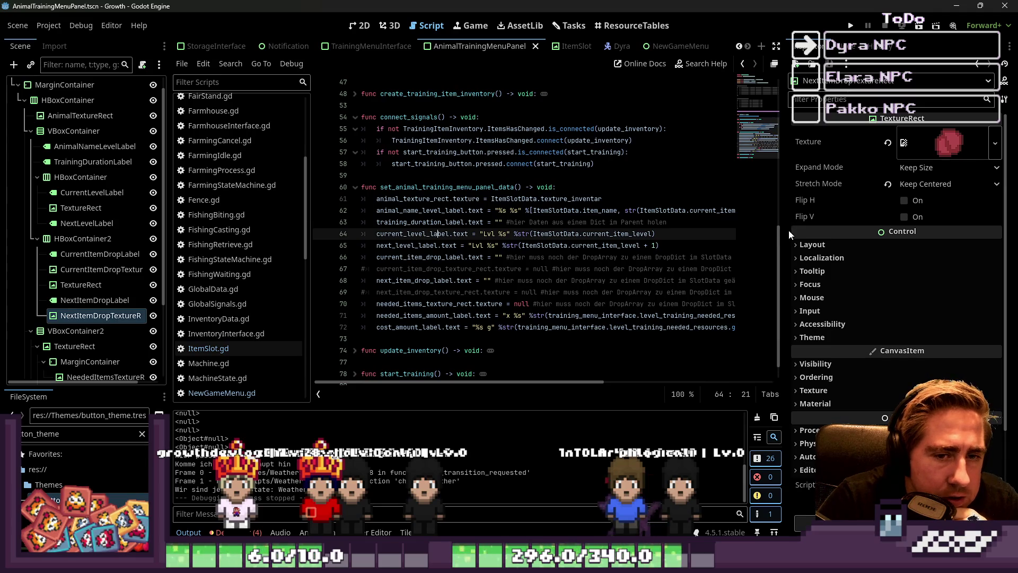
Step: Widen the script editor and script list, and scroll the AnimalTrainingMenuPanel script to the top
{"action": "left_click_drag", "start_coordinate": [786, 230], "coordinate": [883, 230]}
{"action": "scroll", "coordinate": [742, 258], "scroll_direction": "down", "scroll_amount": 1}
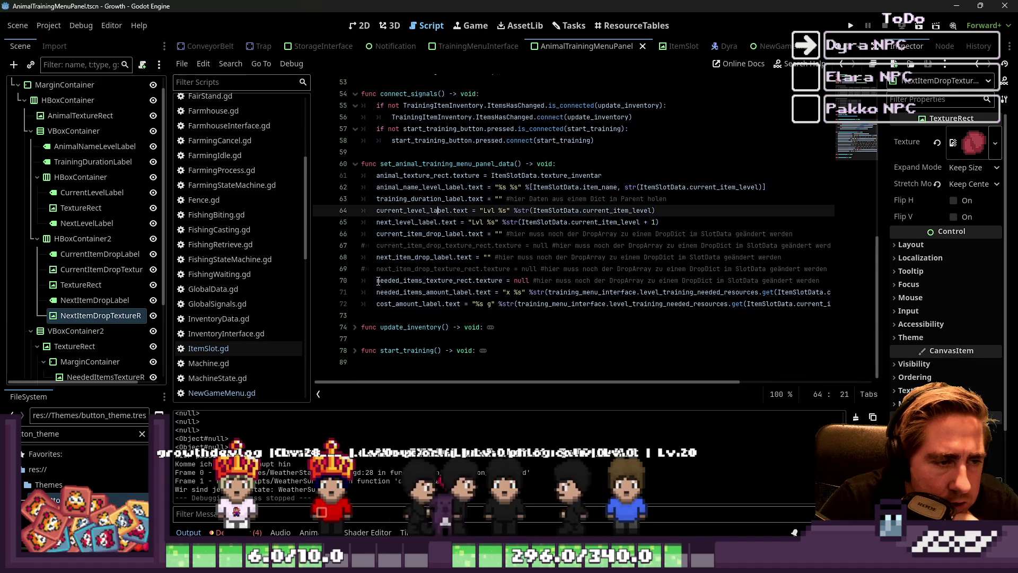
{"action": "scroll", "coordinate": [359, 273], "scroll_direction": "up", "scroll_amount": 10}
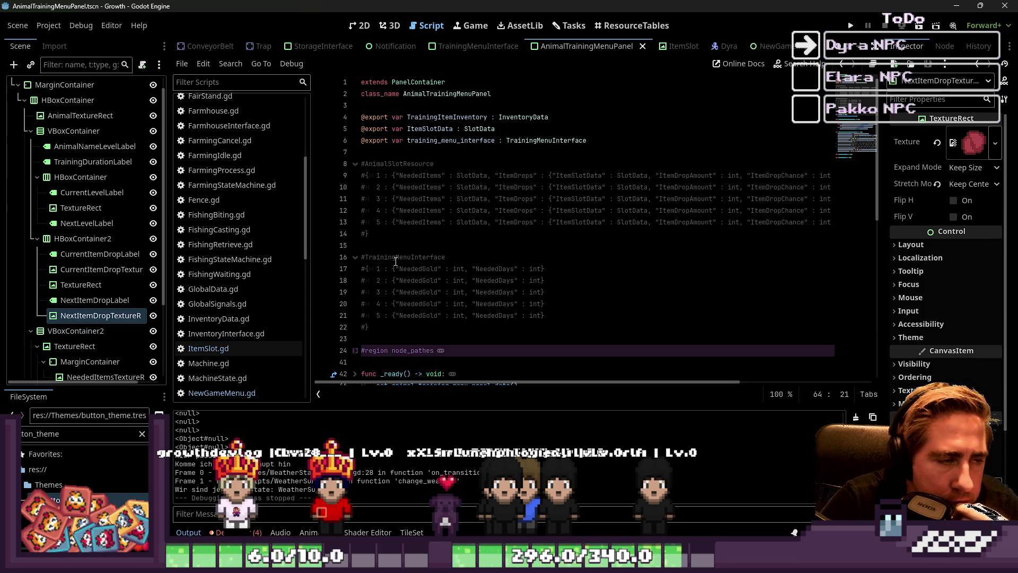
{"action": "scroll", "coordinate": [240, 207], "scroll_direction": "up", "scroll_amount": 5}
{"action": "mouse_move", "coordinate": [316, 205]}
{"action": "left_mouse_down"}
{"action": "mouse_move", "coordinate": [355, 205]}
{"action": "mouse_move", "coordinate": [311, 214]}
{"action": "left_mouse_up"}
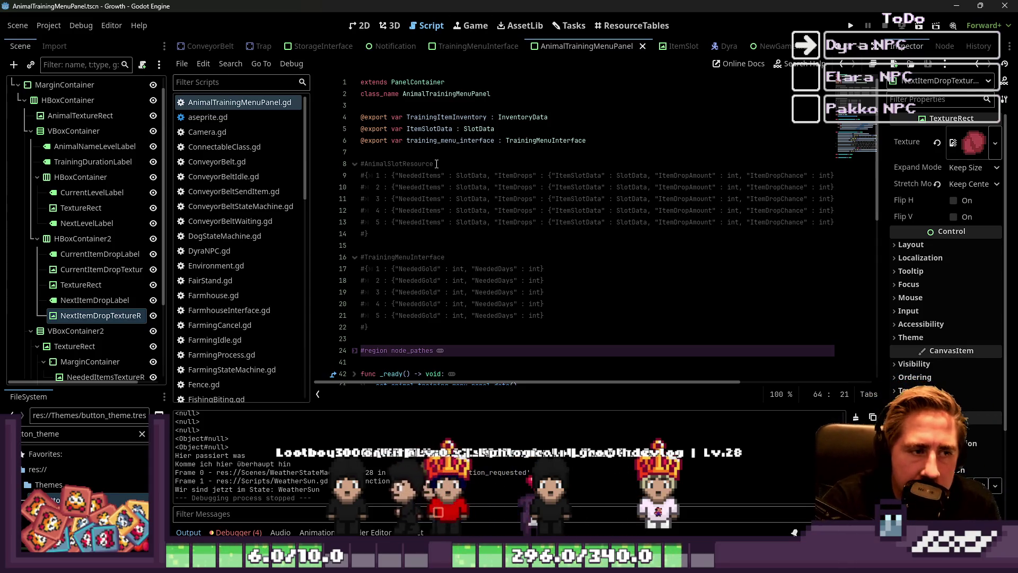
Step: Step through the commented AnimalSlotResource data lines 8–9
{"action": "left_click", "coordinate": [408, 181]}
{"action": "key", "text": "Up"}
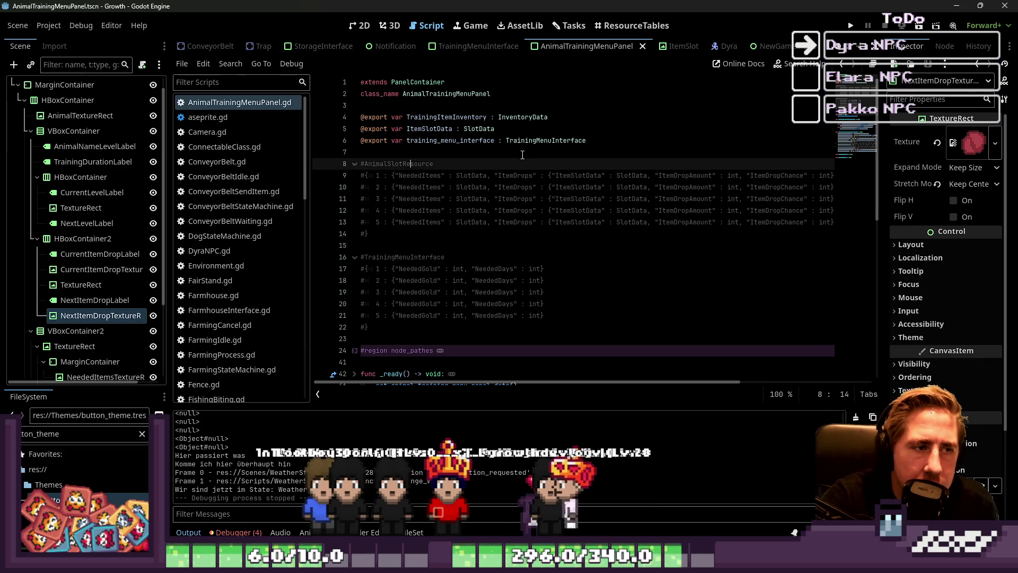
{"action": "key", "text": "Down"}
{"action": "key", "text": "Down"}
{"action": "key", "text": "Down"}
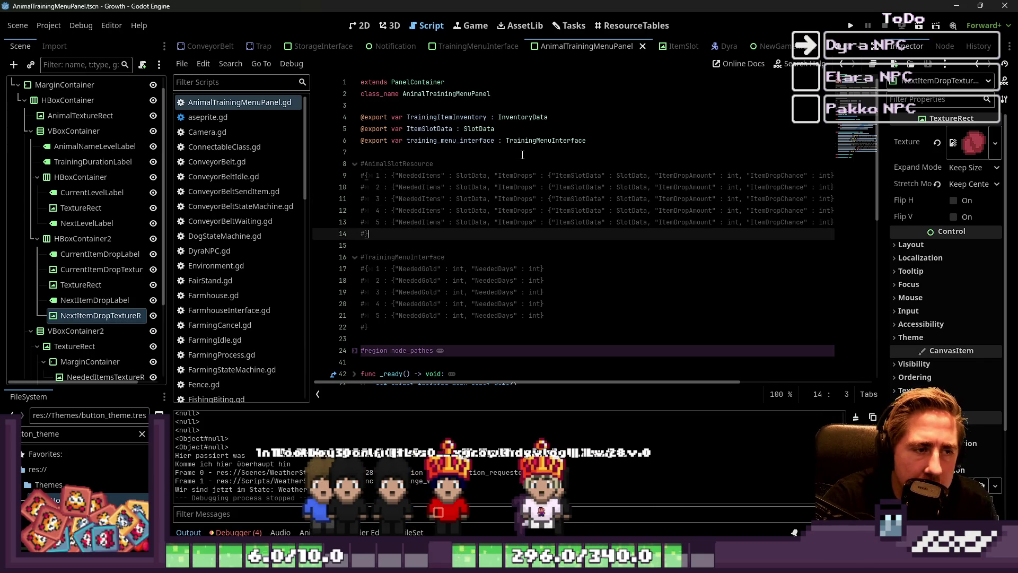
{"action": "key", "text": "Up"}
{"action": "key", "text": "Up"}
{"action": "key", "text": "Up"}
{"action": "key", "text": "Down"}
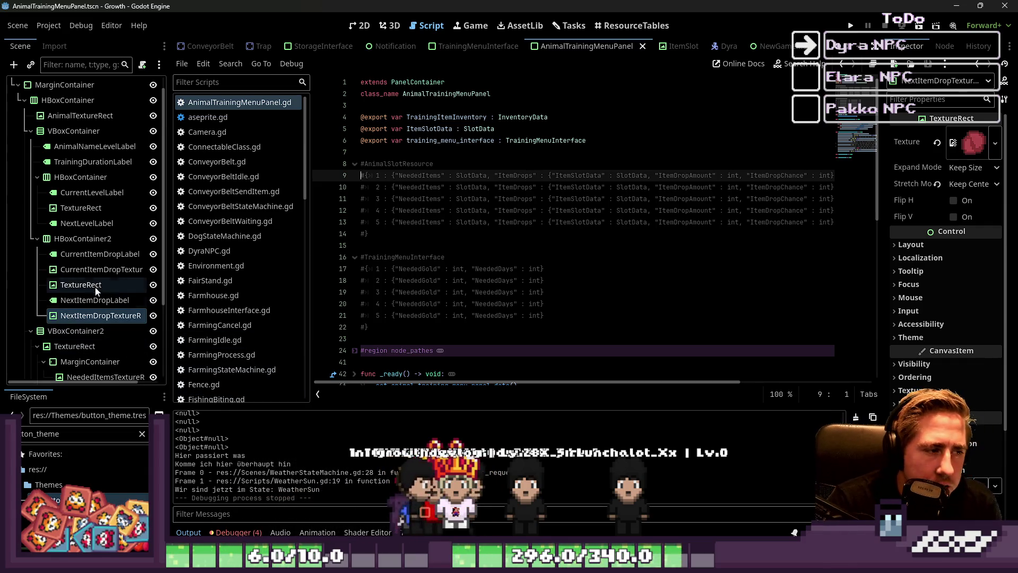
Step: Select AnimalTextureRect and inspect its pig texture in the Inspector
{"action": "left_click", "coordinate": [50, 120]}
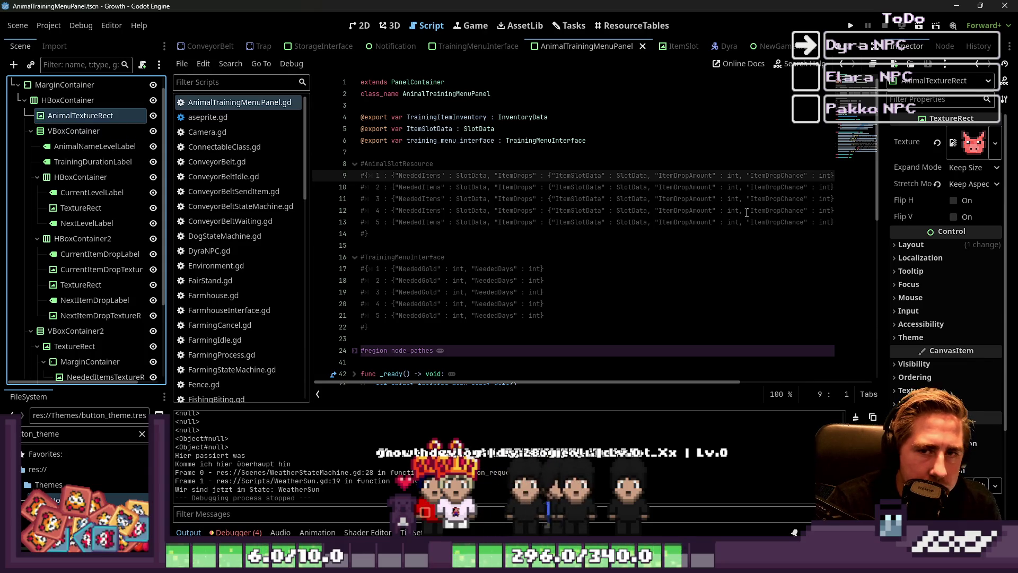
{"action": "left_click", "coordinate": [962, 146]}
{"action": "left_click", "coordinate": [962, 146]}
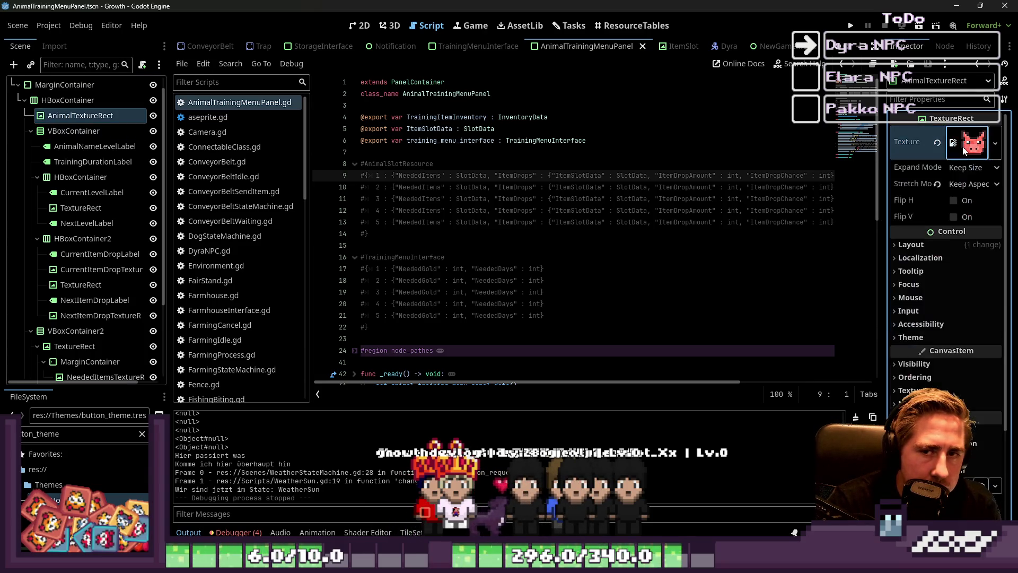
{"action": "left_click", "coordinate": [962, 146]}
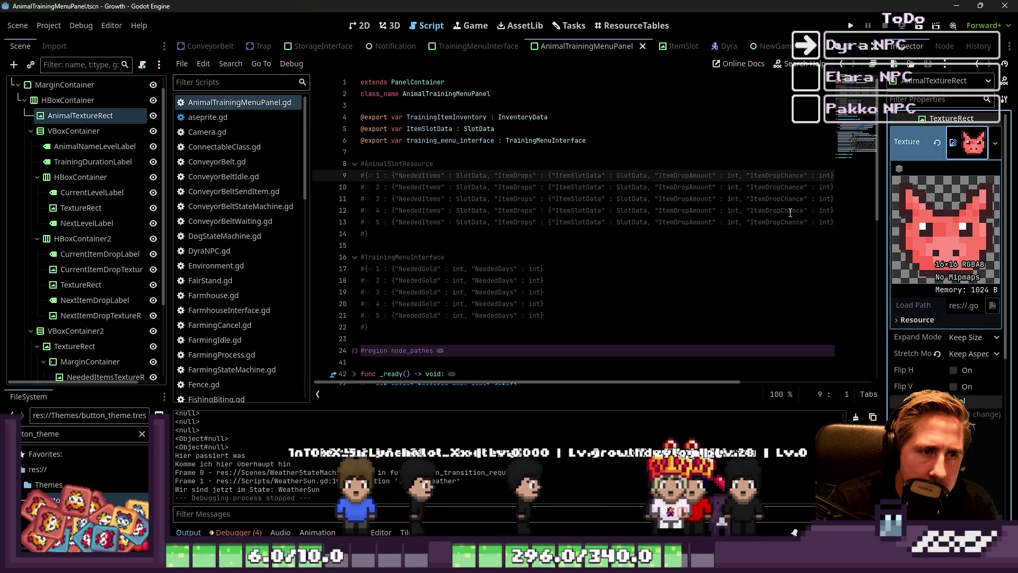
Step: Highlight every NeededItems occurrence in the script and select the FileSystem filter text
{"action": "double_click", "coordinate": [419, 198]}
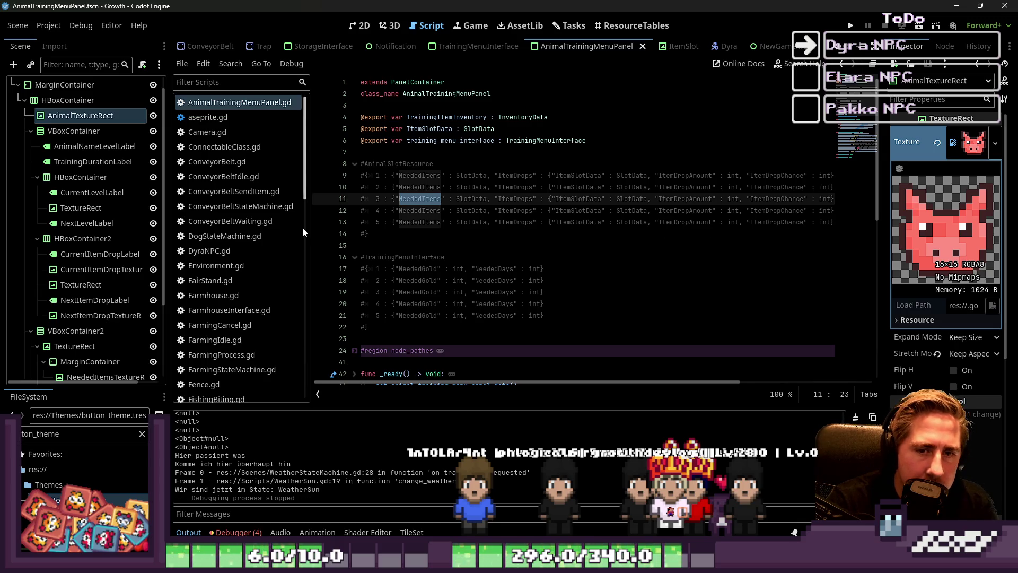
{"action": "scroll", "coordinate": [955, 290], "scroll_direction": "down", "scroll_amount": 5}
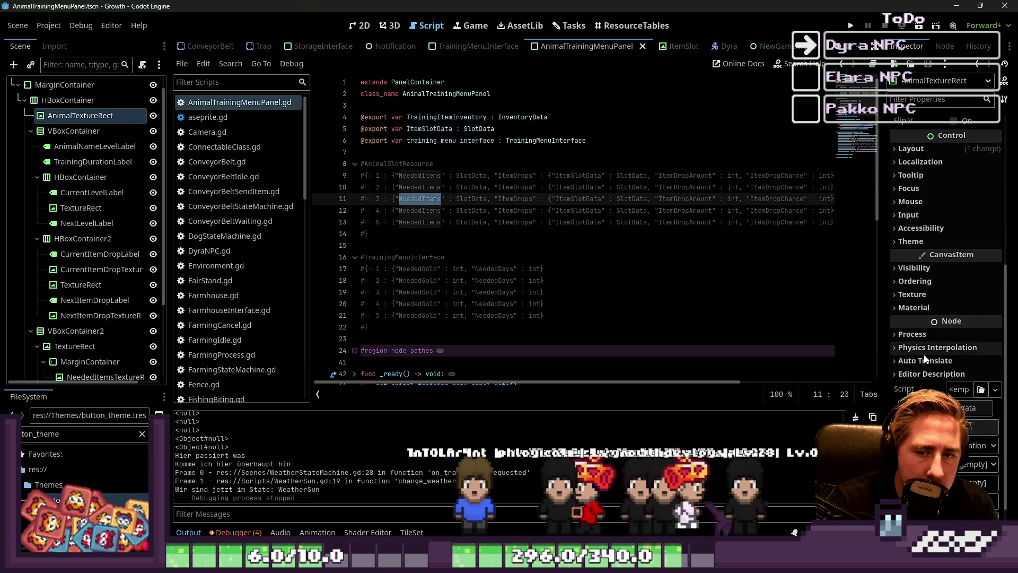
{"action": "scroll", "coordinate": [925, 359], "scroll_direction": "up", "scroll_amount": 2}
{"action": "double_click", "coordinate": [53, 434]}
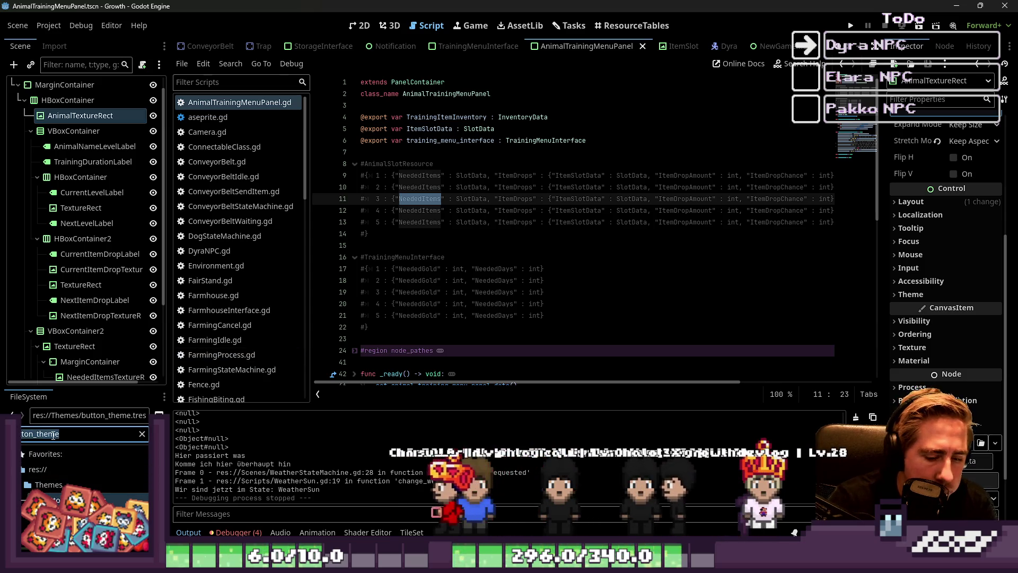
Step: Open pig_slot_resource.tres and expand its Possible Food list in a wider Inspector
{"action": "key", "text": "BackSpace"}
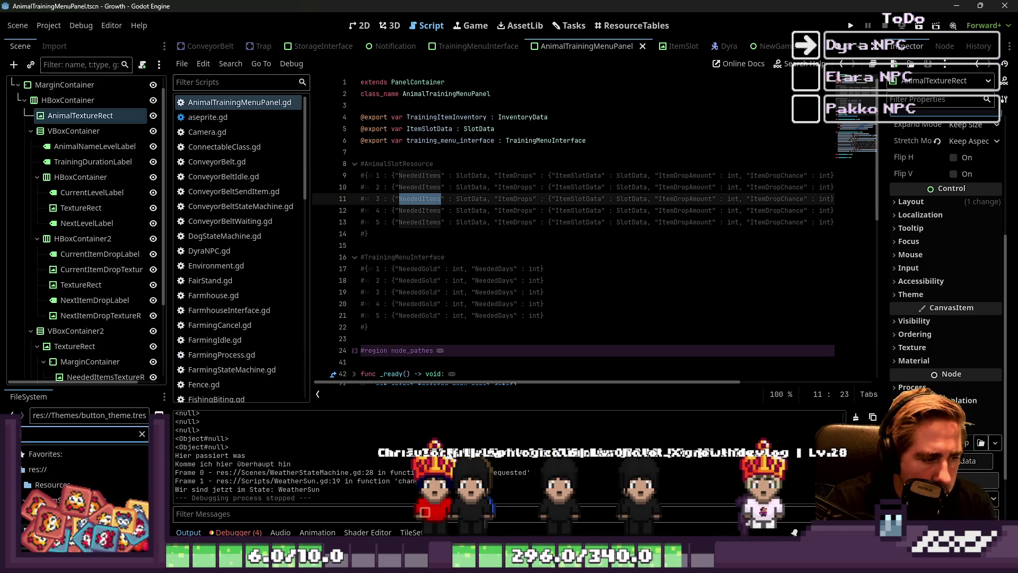
{"action": "double_click", "coordinate": [80, 493]}
{"action": "scroll", "coordinate": [933, 277], "scroll_direction": "down", "scroll_amount": 3}
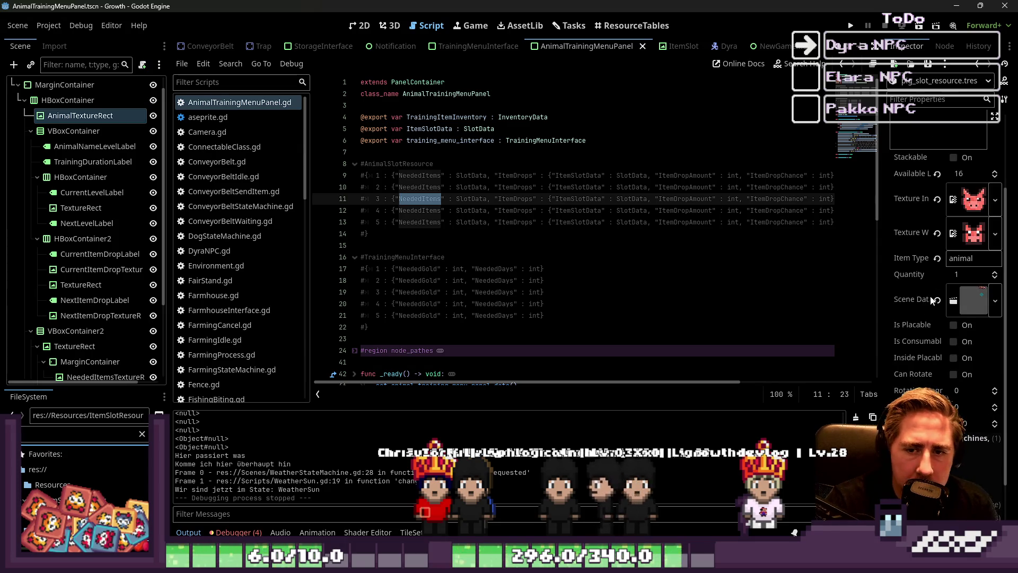
{"action": "scroll", "coordinate": [933, 310], "scroll_direction": "down", "scroll_amount": 2}
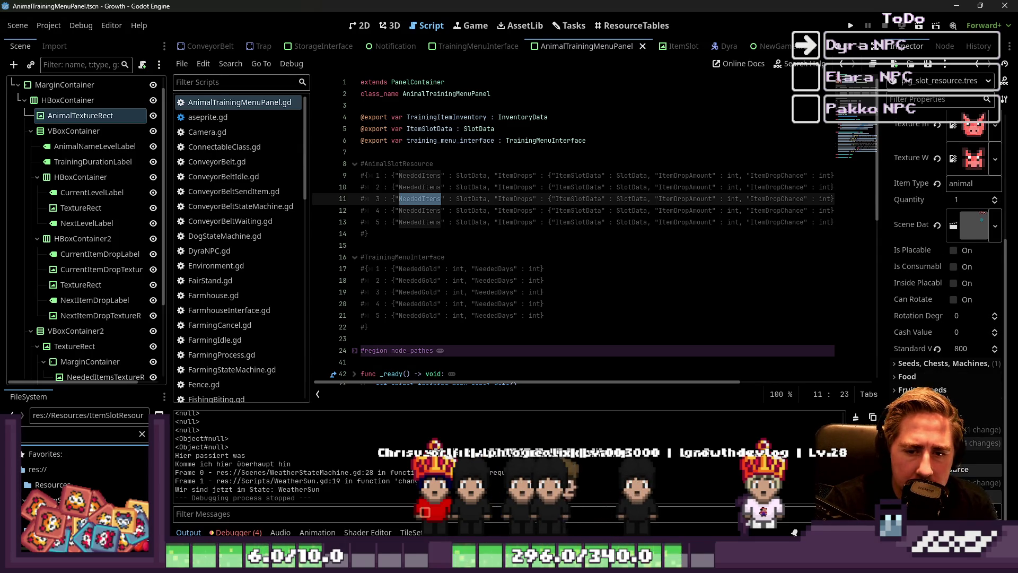
{"action": "scroll", "coordinate": [933, 265], "scroll_direction": "down", "scroll_amount": 3}
{"action": "left_click_drag", "start_coordinate": [882, 370], "coordinate": [726, 403]}
{"action": "left_click", "coordinate": [933, 426]}
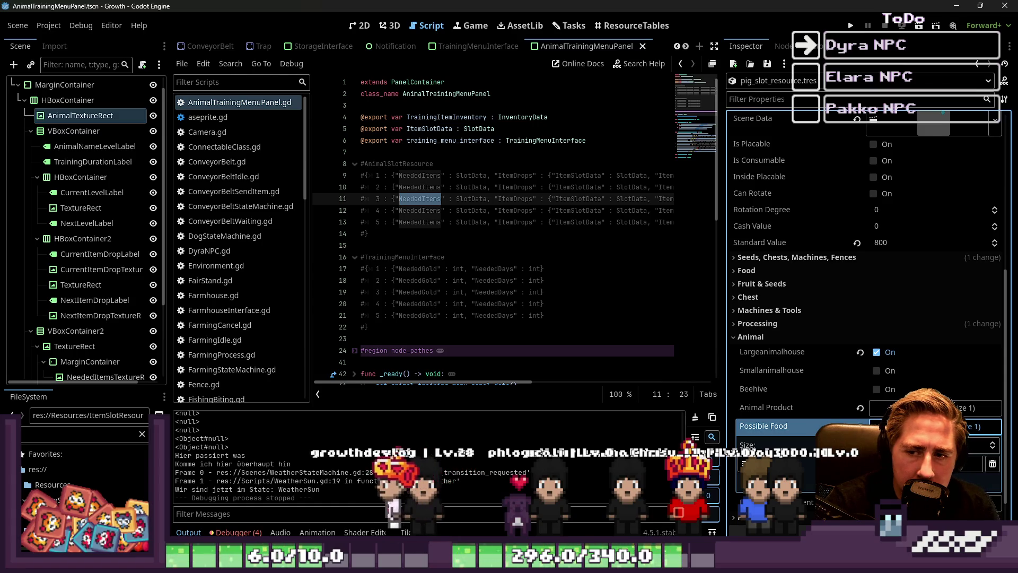
{"action": "mouse_move", "coordinate": [902, 517]}
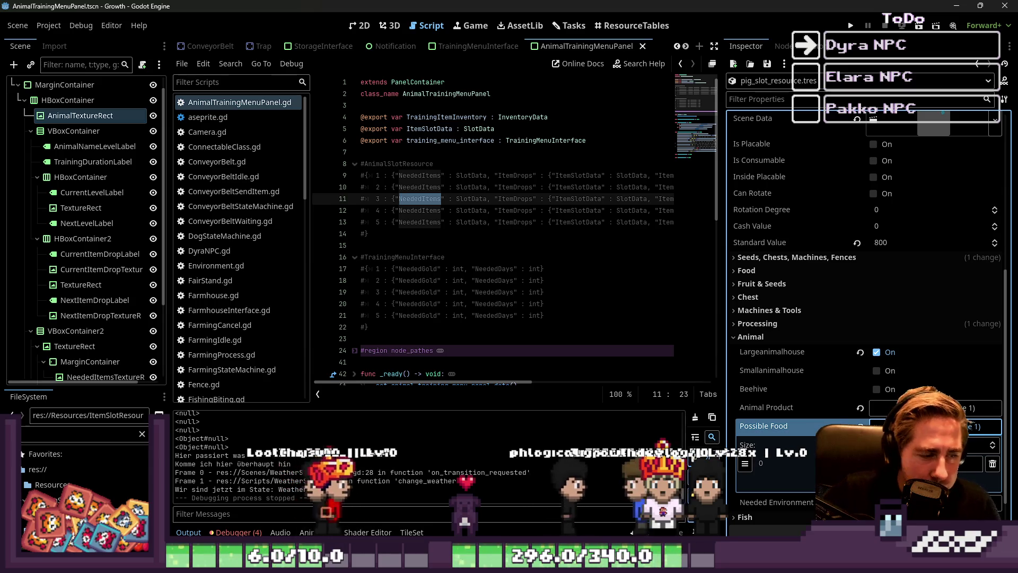
Step: Jump from the Errors list to the node-not-found error line and rewiden the script editor
{"action": "key", "text": "alt+d"}
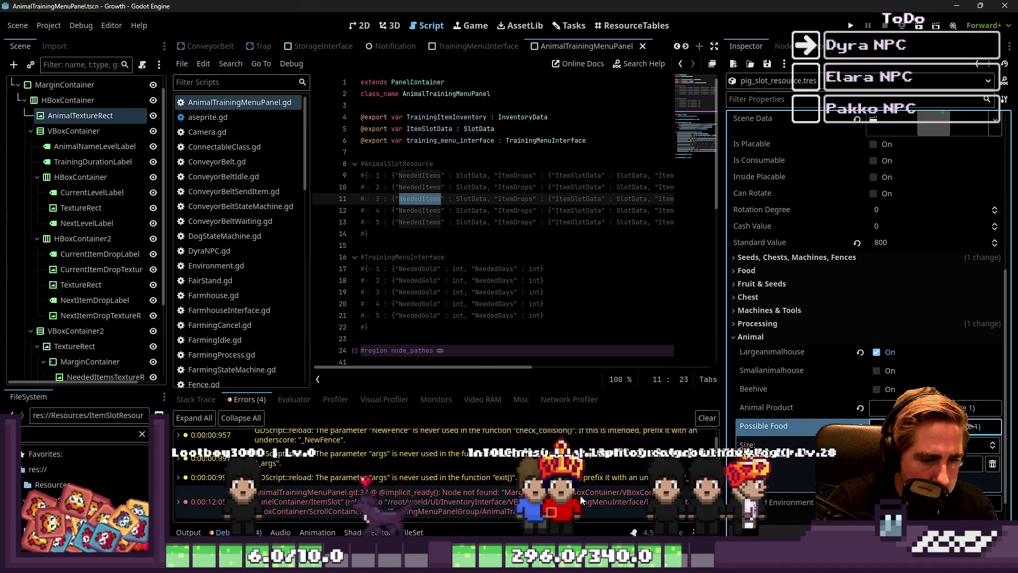
{"action": "double_click", "coordinate": [579, 496]}
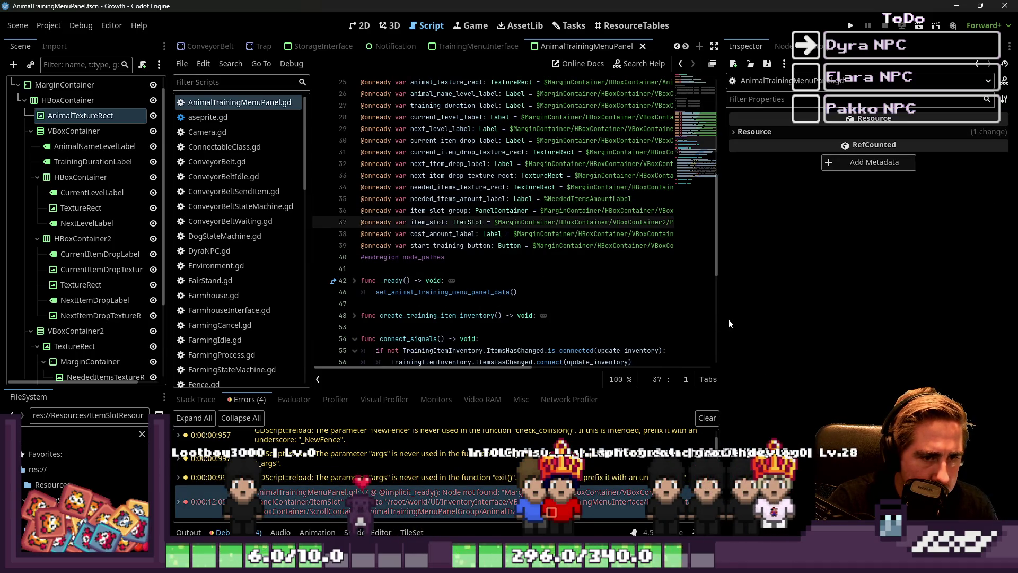
{"action": "left_click_drag", "start_coordinate": [721, 321], "coordinate": [969, 321]}
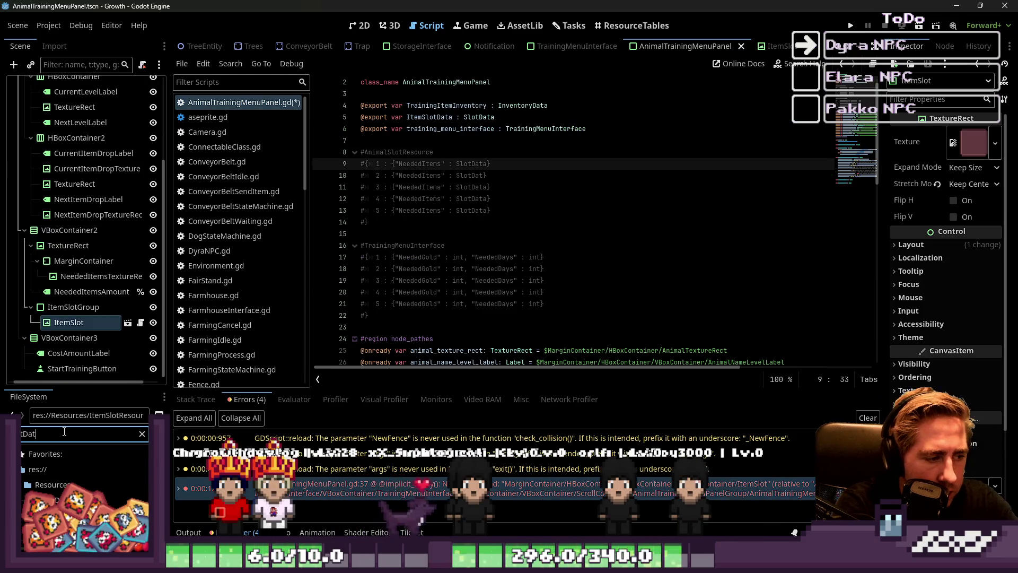
Step: Open SlotData.gd and go to the Animal export group line
{"action": "double_click", "coordinate": [59, 500]}
{"action": "scroll", "coordinate": [561, 159], "scroll_direction": "down", "scroll_amount": 5}
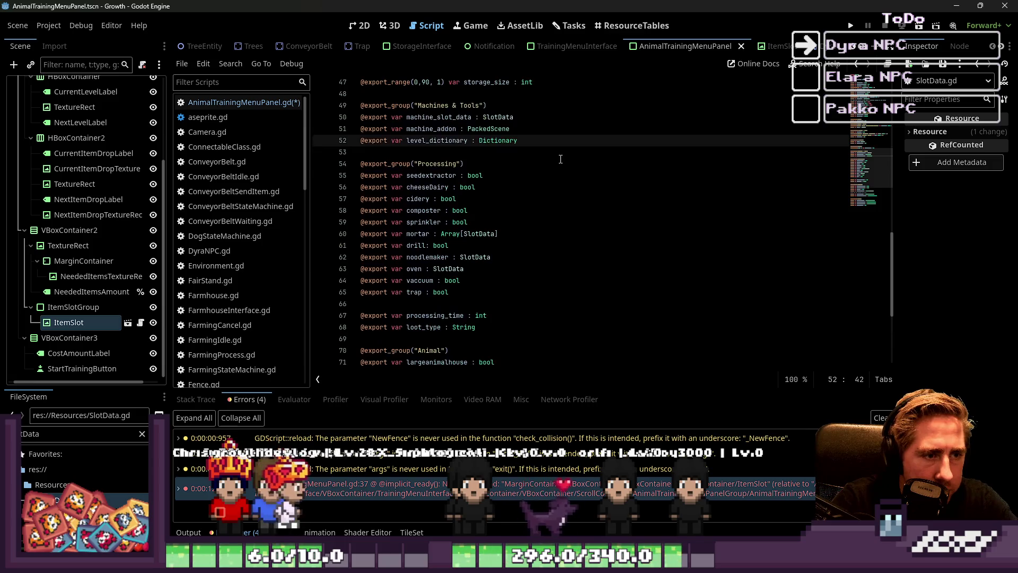
{"action": "scroll", "coordinate": [560, 159], "scroll_direction": "down", "scroll_amount": 3}
{"action": "left_click", "coordinate": [467, 233]}
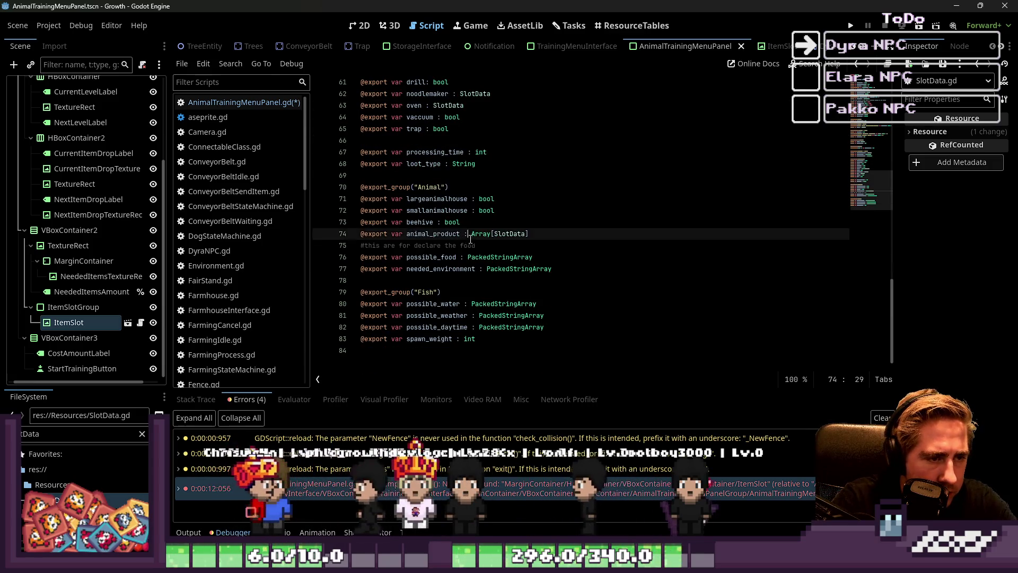
{"action": "left_click", "coordinate": [424, 279]}
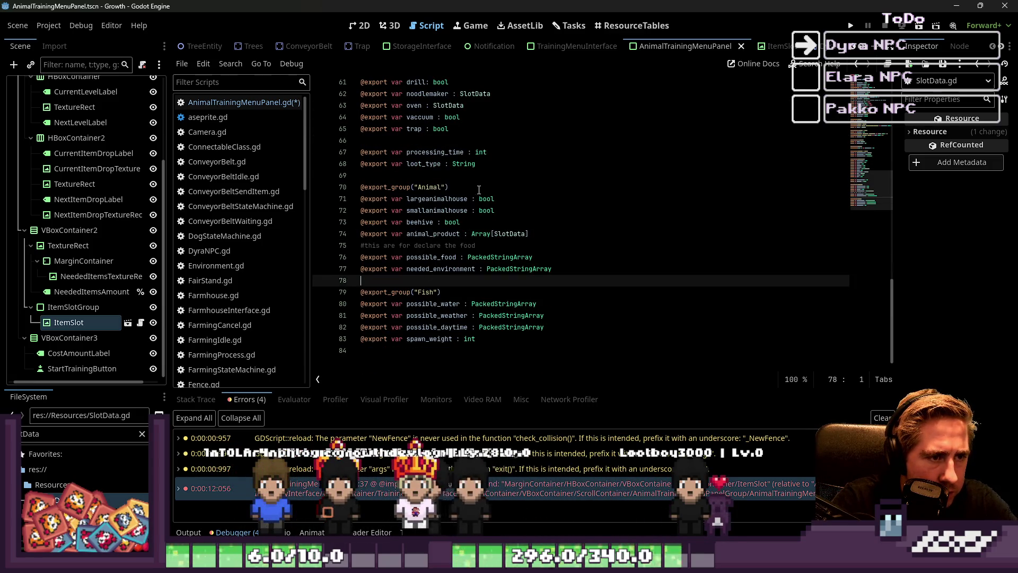
{"action": "left_click", "coordinate": [479, 190]}
{"action": "key", "text": "Return"}
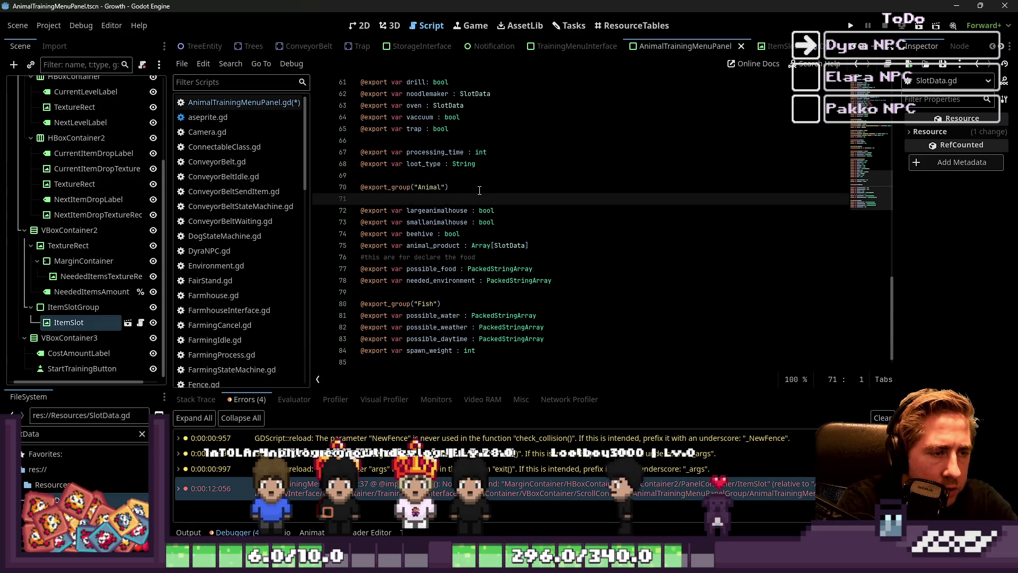
{"action": "type", "text": "@export"}
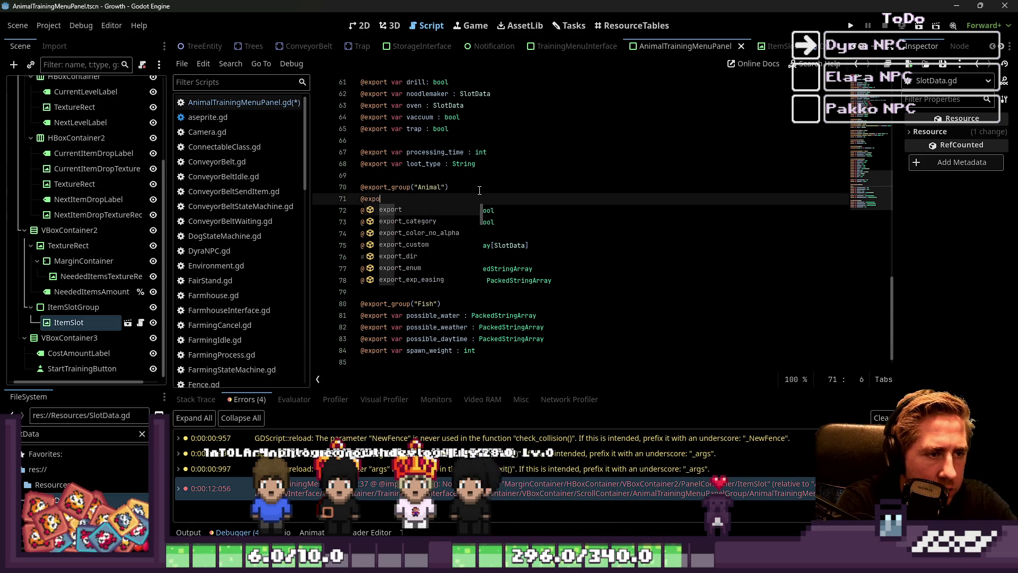
{"action": "type", "text": " var "}
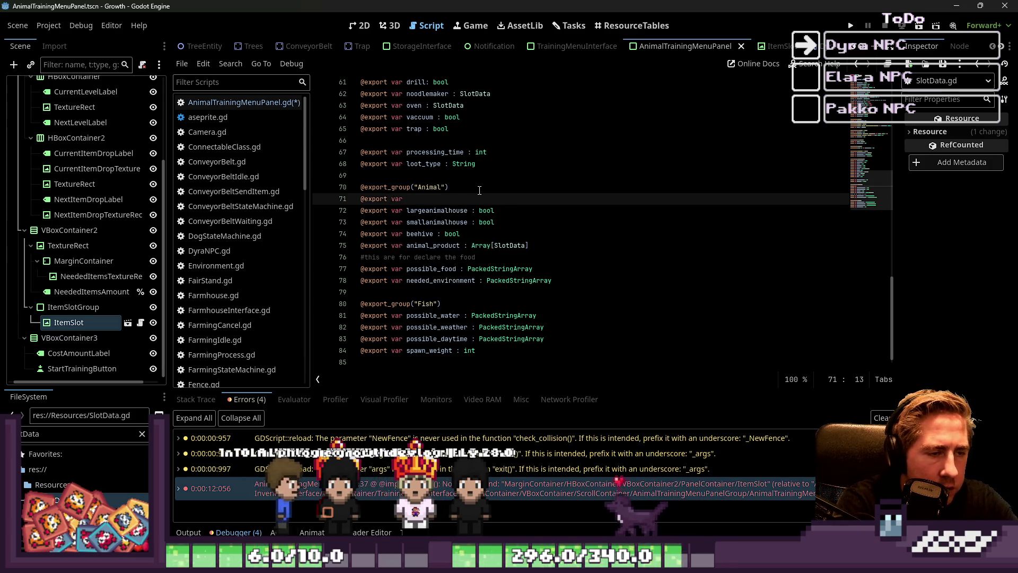
{"action": "type", "text": "n"}
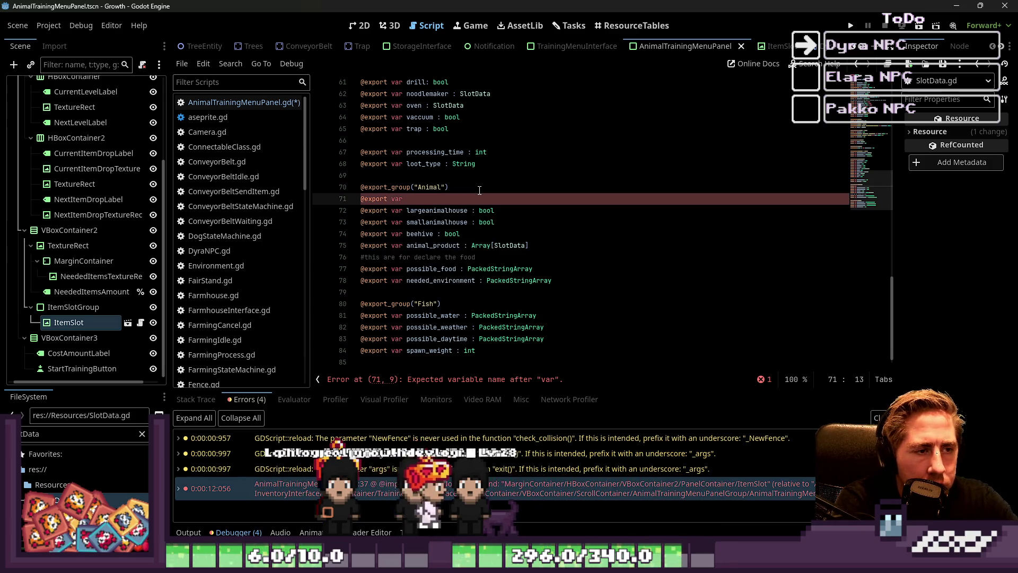
{"action": "type", "text": "eed_item_for"}
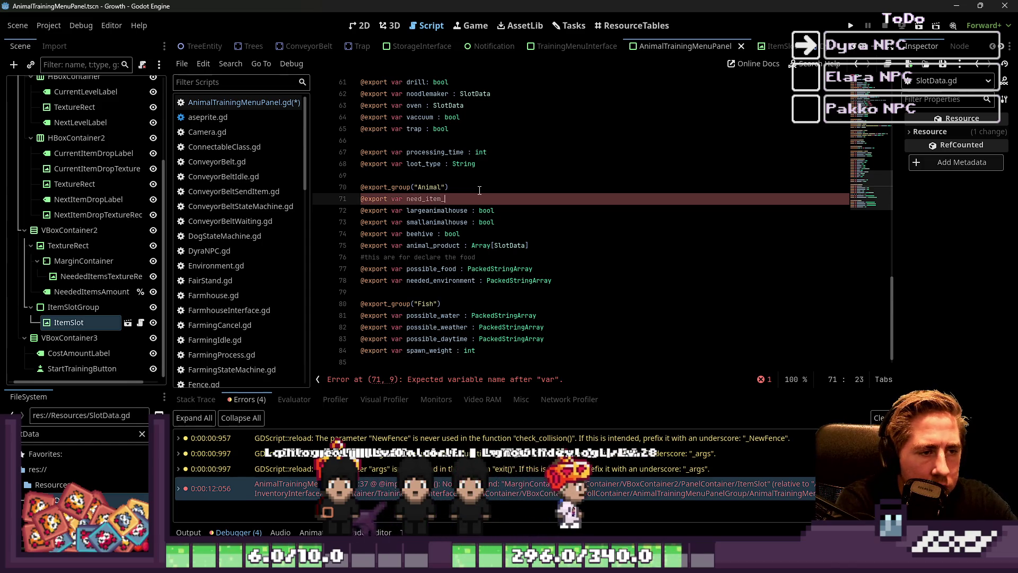
{"action": "type", "text": "_level"}
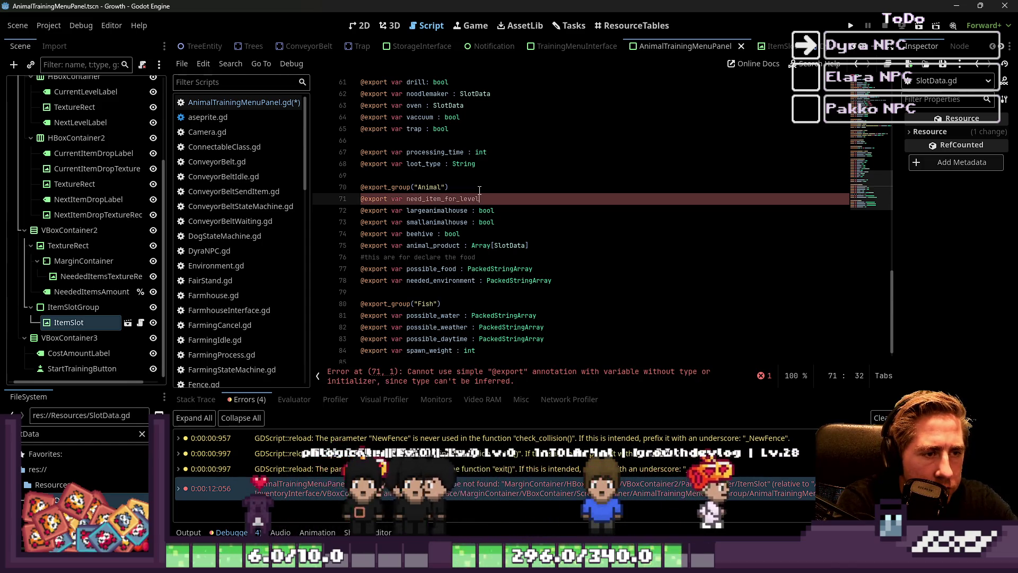
{"action": "key", "text": "Left"}
{"action": "key", "text": "Left"}
{"action": "key", "text": "Left"}
{"action": "type", "text": "ed"}
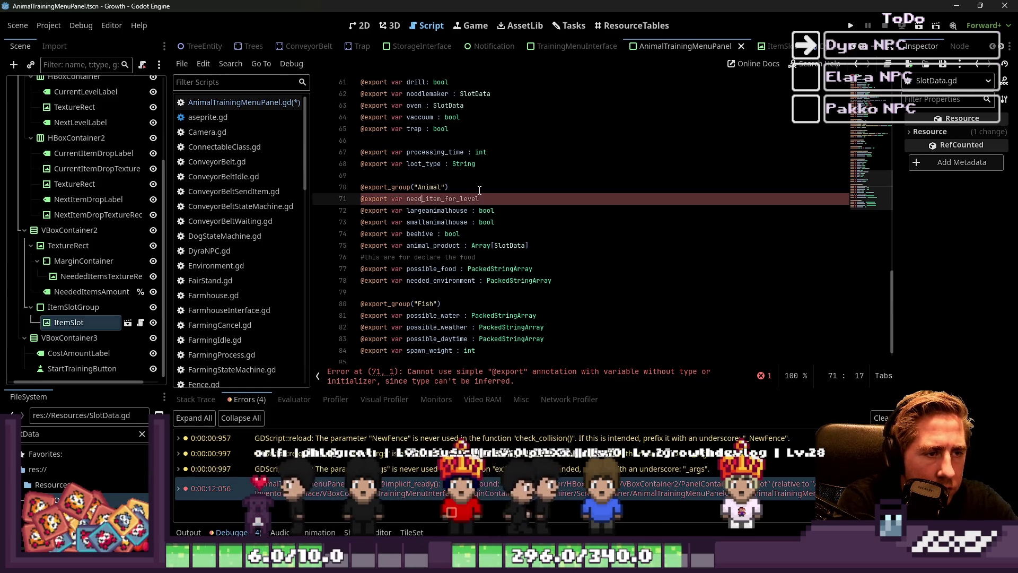
{"action": "key", "text": "End"}
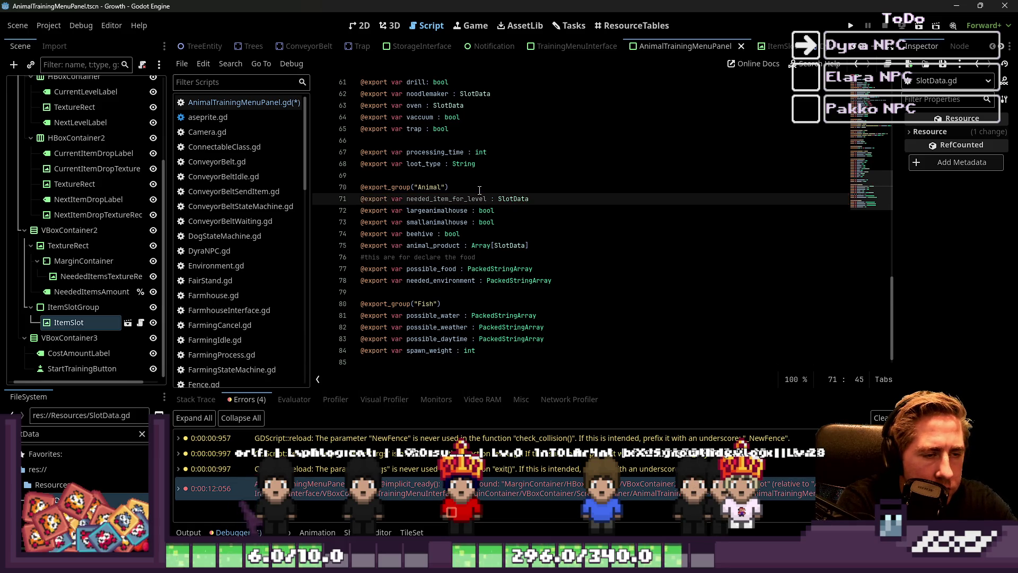
{"action": "key", "text": "ctrl+s"}
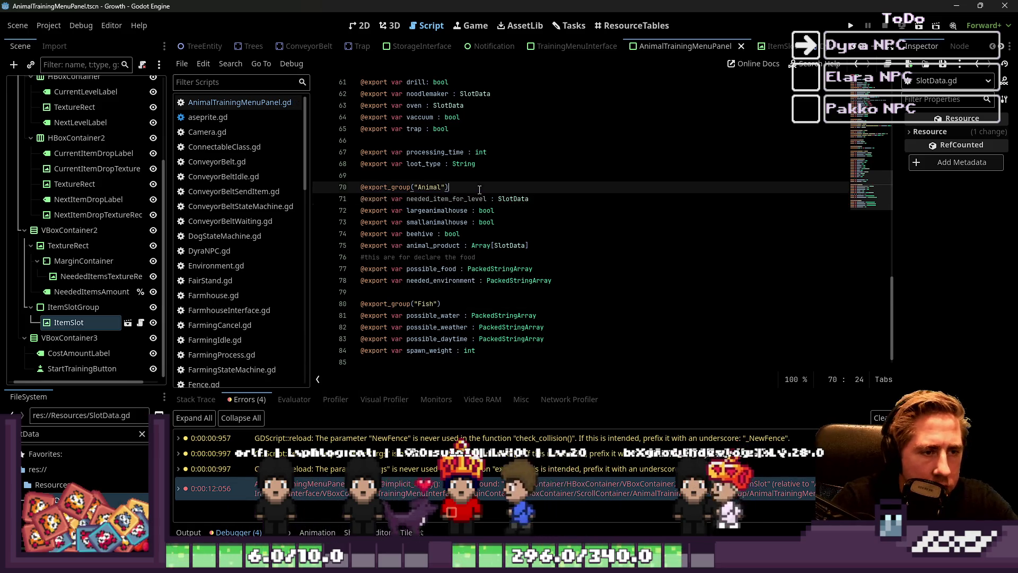
{"action": "left_click", "coordinate": [507, 162]}
{"action": "left_click", "coordinate": [466, 177]}
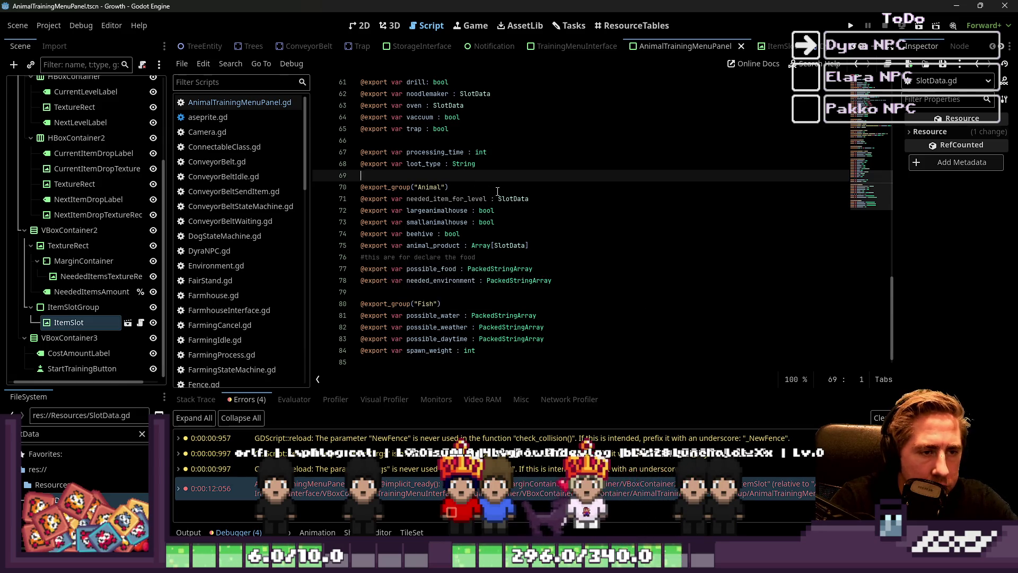
{"action": "left_click", "coordinate": [517, 199]}
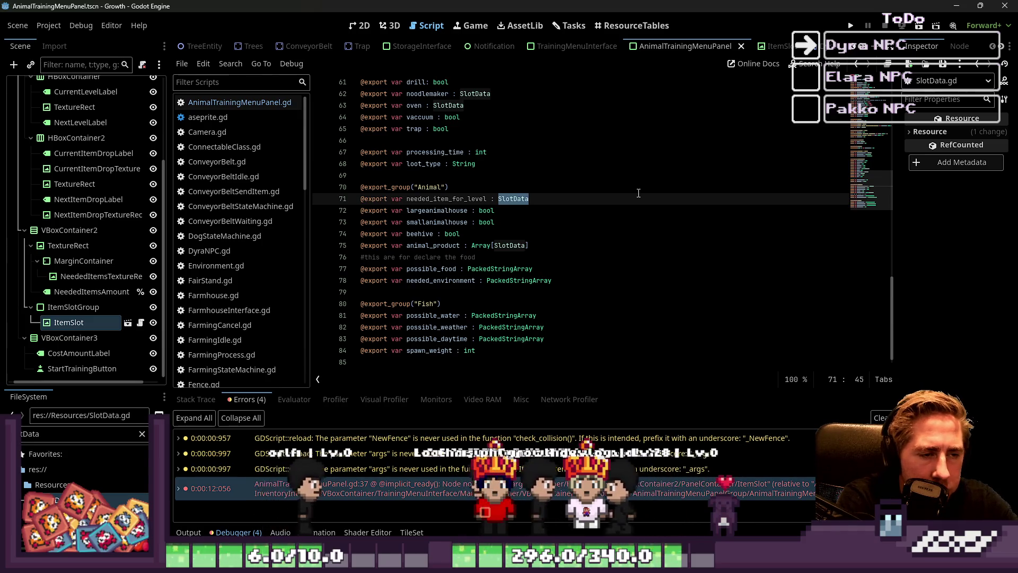
Step: Save, then review the Animal group lines from needed_item_for_level to needed_environment
{"action": "key", "text": "ctrl+s"}
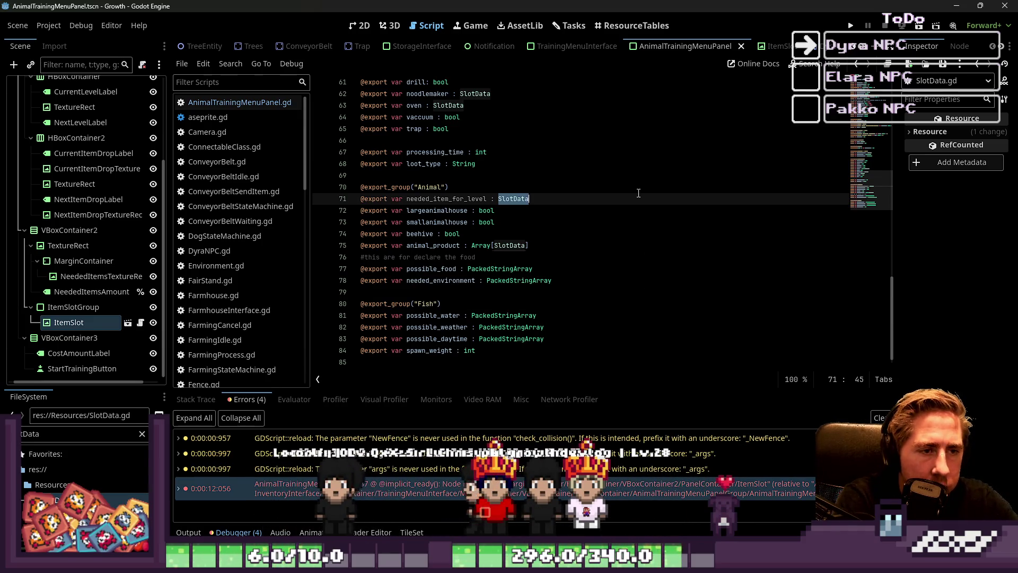
{"action": "left_click", "coordinate": [658, 186]}
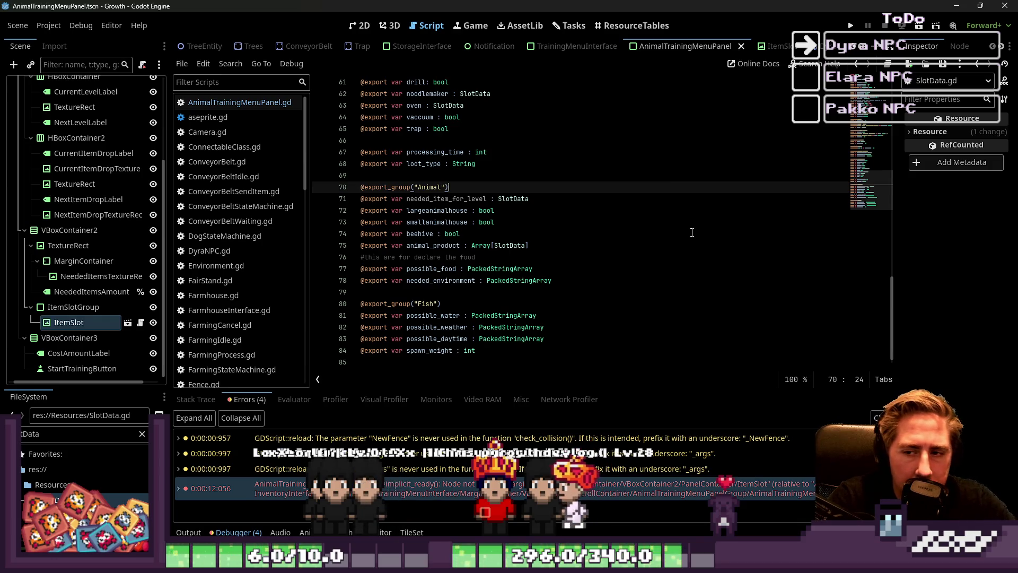
{"action": "left_click", "coordinate": [616, 237]}
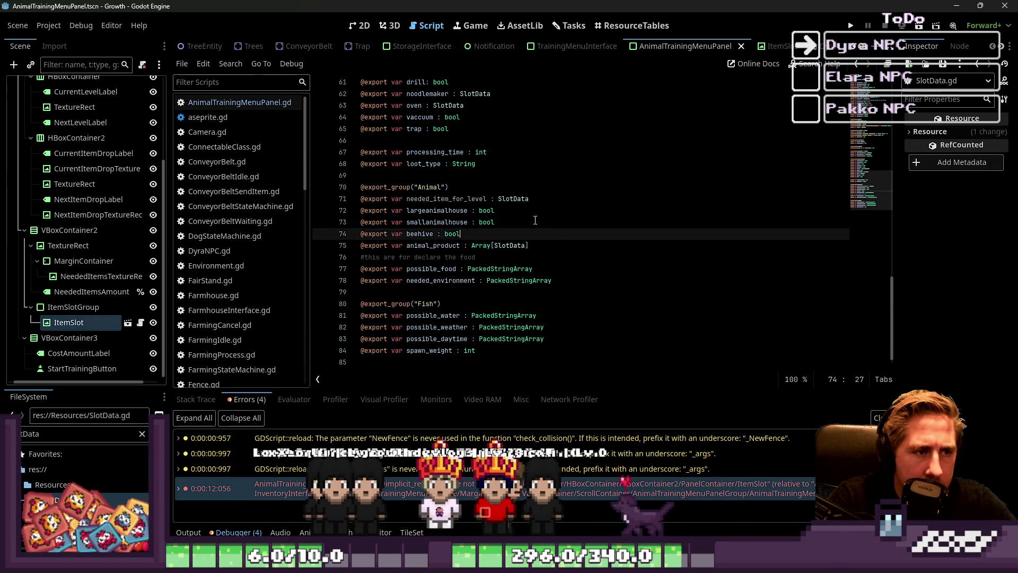
{"action": "left_click", "coordinate": [438, 199]}
{"action": "left_click", "coordinate": [501, 231]}
{"action": "left_click", "coordinate": [452, 247]}
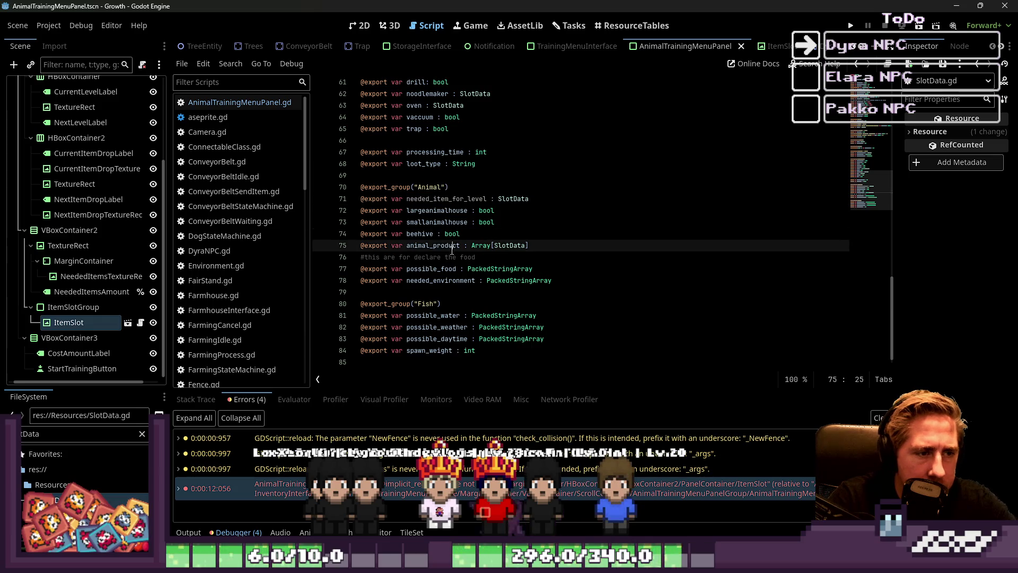
{"action": "left_click", "coordinate": [429, 271]}
{"action": "left_click", "coordinate": [431, 279]}
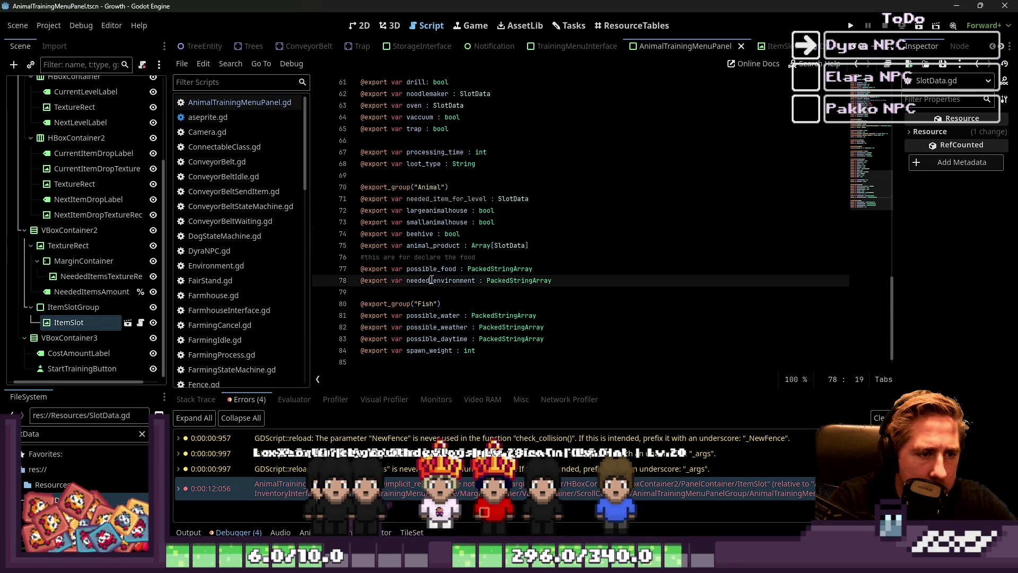
{"action": "left_click", "coordinate": [424, 245]}
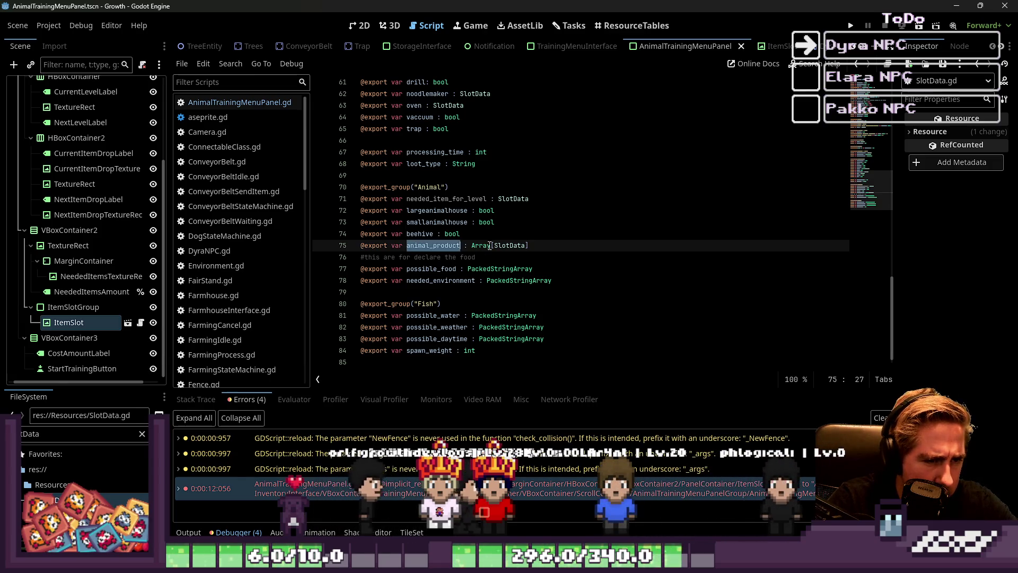
Step: Inspect the animal_product Array[SlotData] declaration and place the caret at its end on line 75
{"action": "left_click_drag", "start_coordinate": [471, 245], "coordinate": [491, 245]}
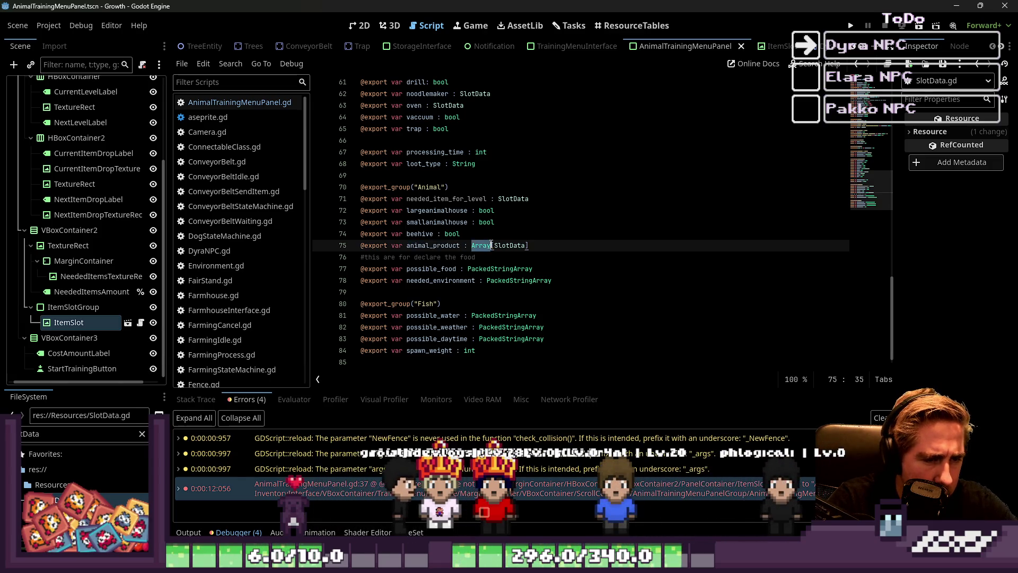
{"action": "left_click", "coordinate": [600, 275]}
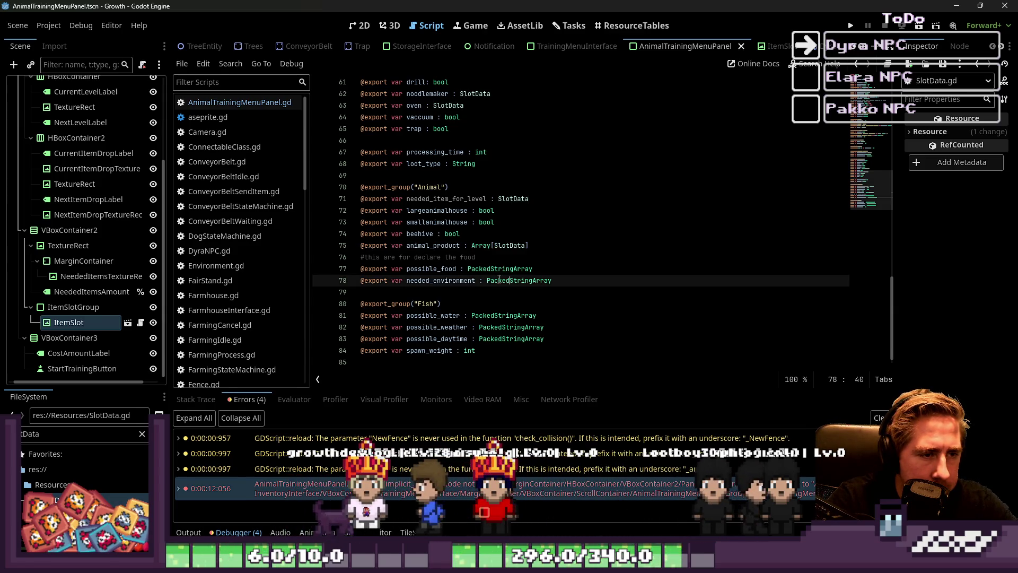
{"action": "left_click", "coordinate": [421, 245]}
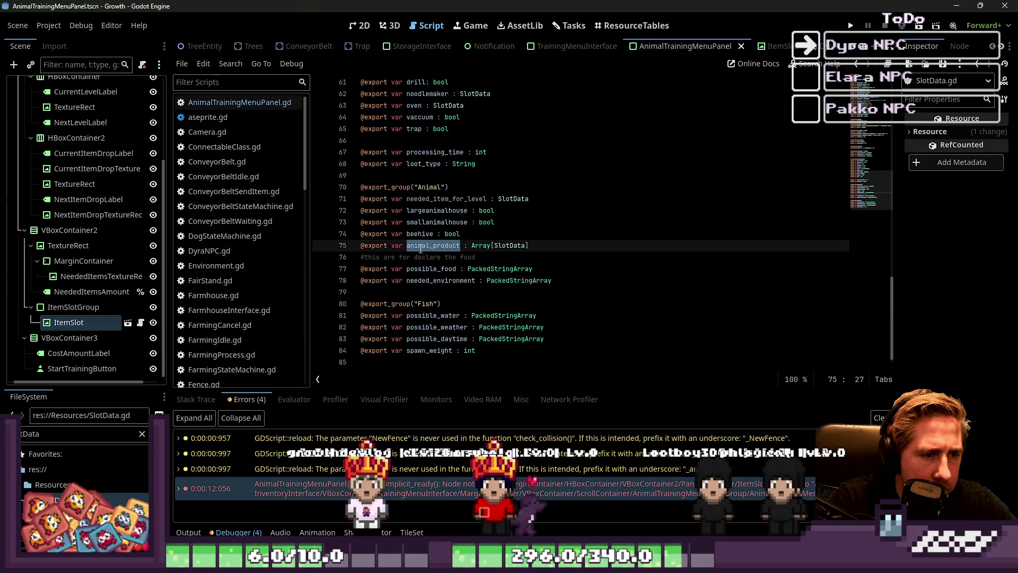
{"action": "left_click", "coordinate": [485, 256]}
{"action": "left_click", "coordinate": [558, 245]}
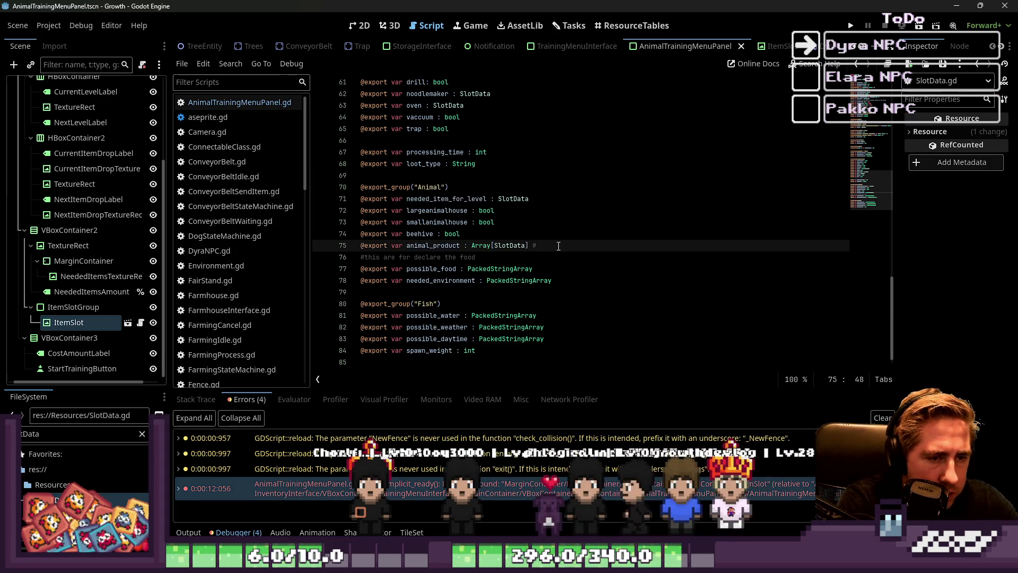
Step: Paste the ItemDrops dictionary comment after animal_product : Array[SlotData]
{"action": "type", "text": "\"ItemDrops\" : {\"ItemSlotData\" : SlotData, \"ItemDropAmount\" : int, \"ItemDropChance\" : int}"}
{"action": "key", "text": "ctrl+Left"}
{"action": "key", "text": "ctrl+Left"}
{"action": "key", "text": "ctrl+Left"}
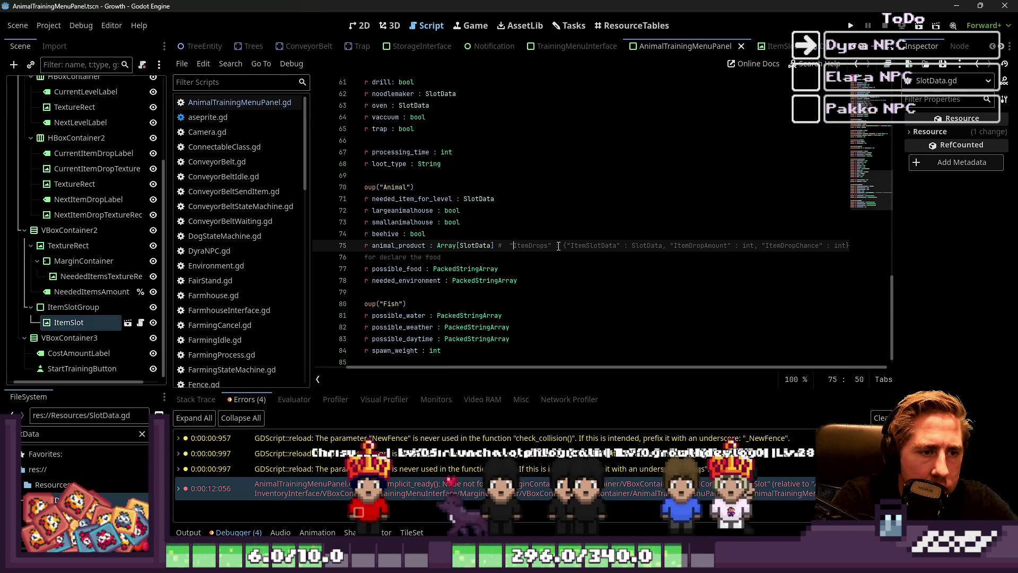
{"action": "key", "text": "ctrl+Right"}
{"action": "key", "text": "ctrl+Right"}
{"action": "key", "text": "ctrl+Right"}
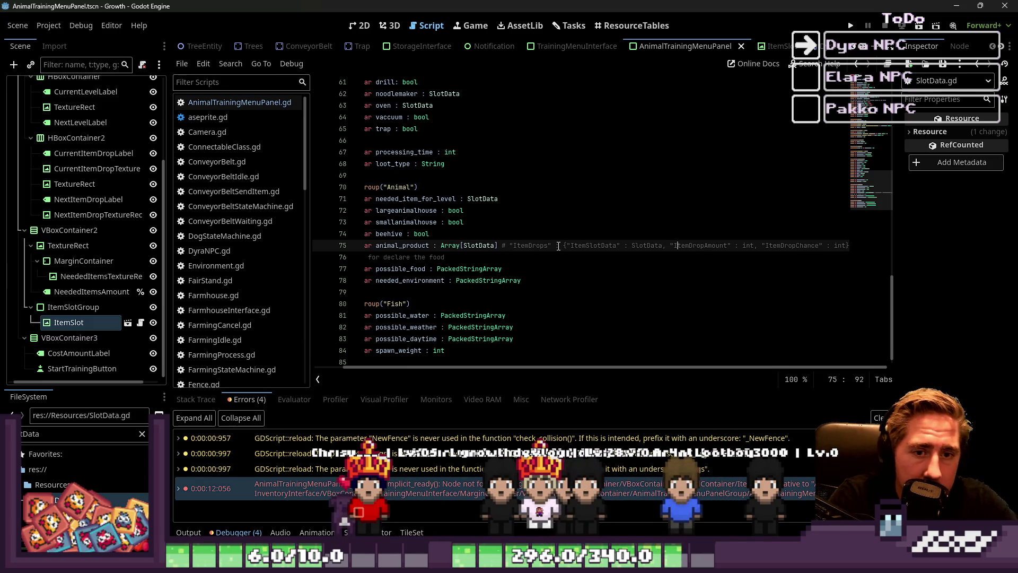
{"action": "key", "text": "Down"}
{"action": "key", "text": "Home"}
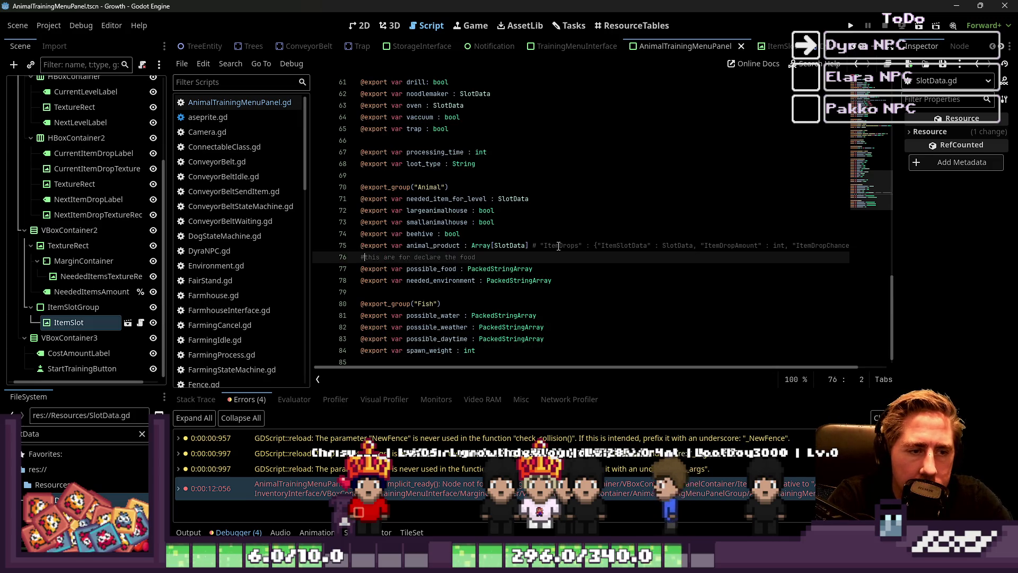
Step: Rename the ItemDropChance and ItemDropAmount keys in the comment to ItemDropWeight
{"action": "key", "text": "Up"}
{"action": "key", "text": "End"}
{"action": "key", "text": "ctrl+Left"}
{"action": "key", "text": "ctrl+Left"}
{"action": "key", "text": "ctrl+Left"}
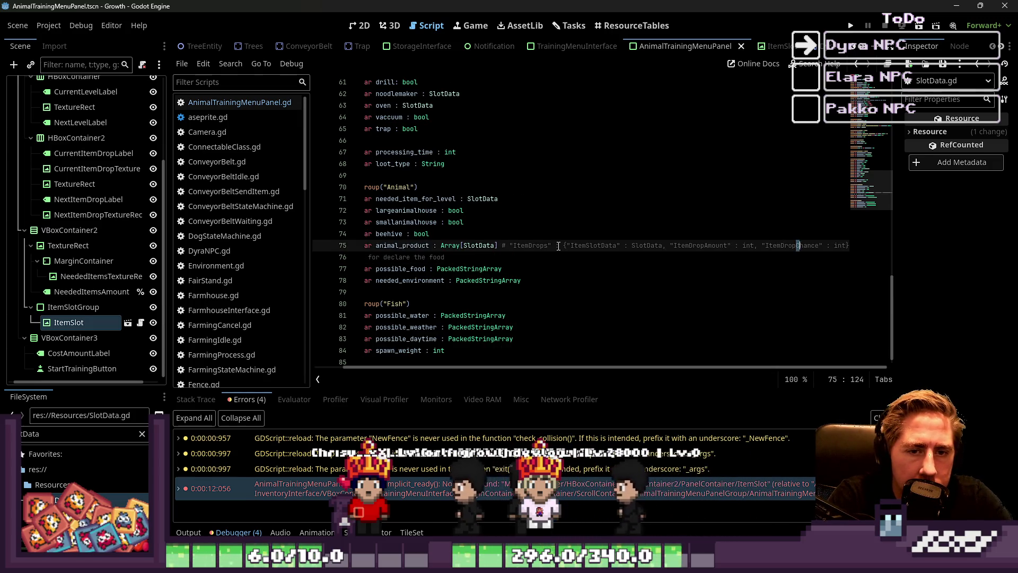
{"action": "key", "text": "ctrl+Delete"}
{"action": "type", "text": "Wi"}
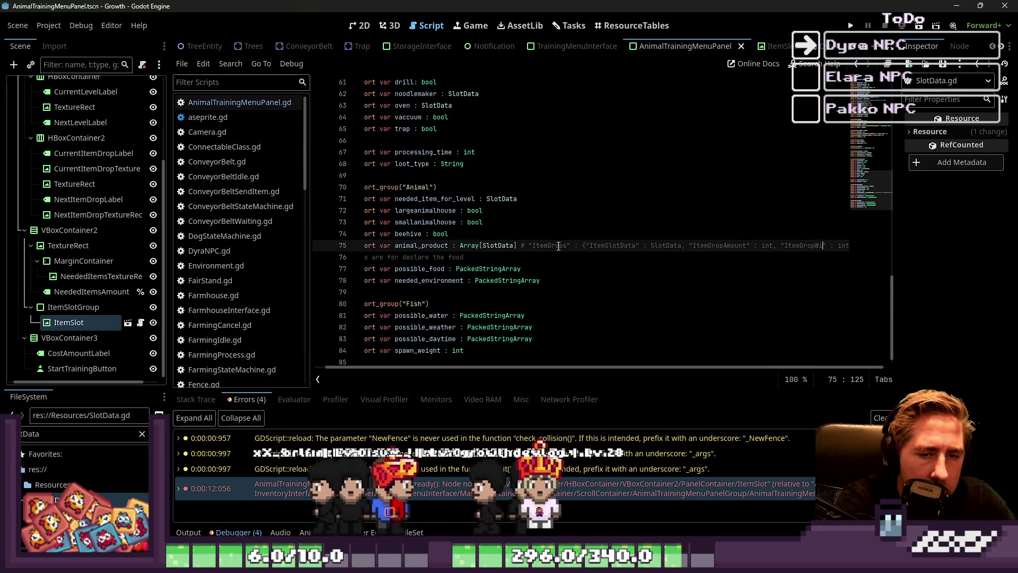
{"action": "type", "text": "ight"}
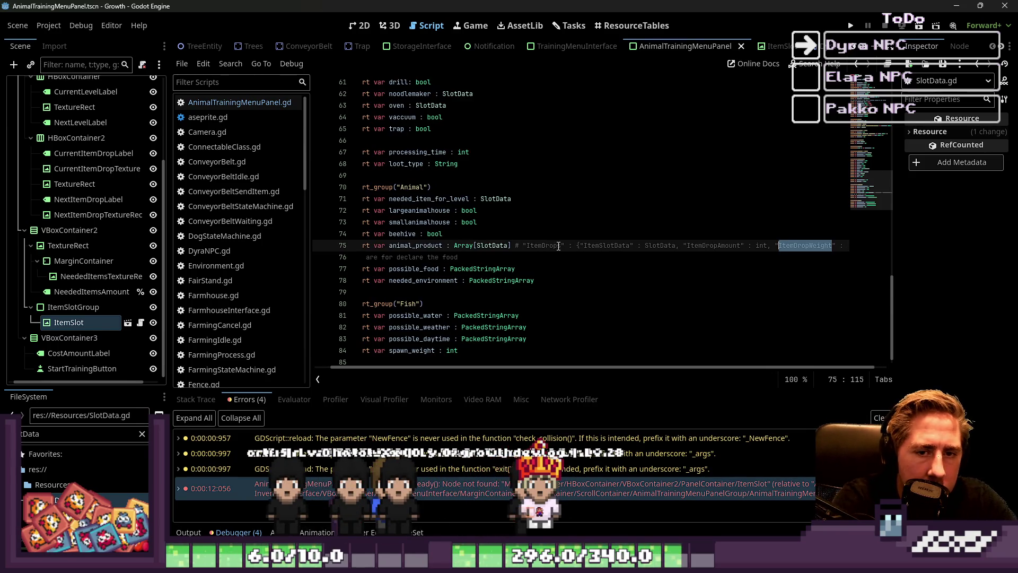
{"action": "key", "text": "ctrl+c"}
{"action": "key", "text": "ctrl+Left"}
{"action": "key", "text": "ctrl+Left"}
{"action": "key", "text": "ctrl+Left"}
{"action": "key", "text": "ctrl+shift+Left"}
{"action": "key", "text": "ctrl+v"}
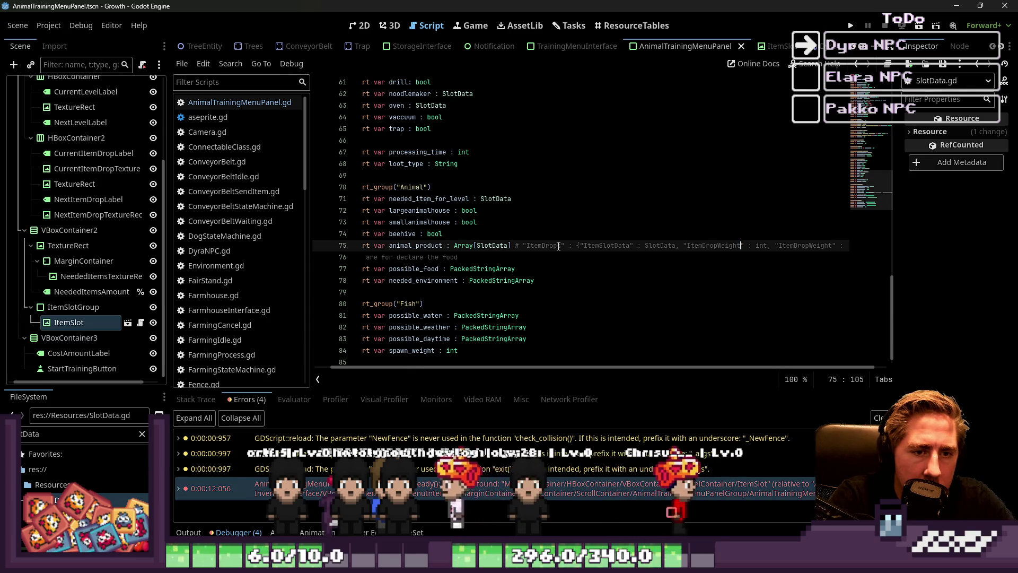
{"action": "key", "text": "Down"}
{"action": "key", "text": "Home"}
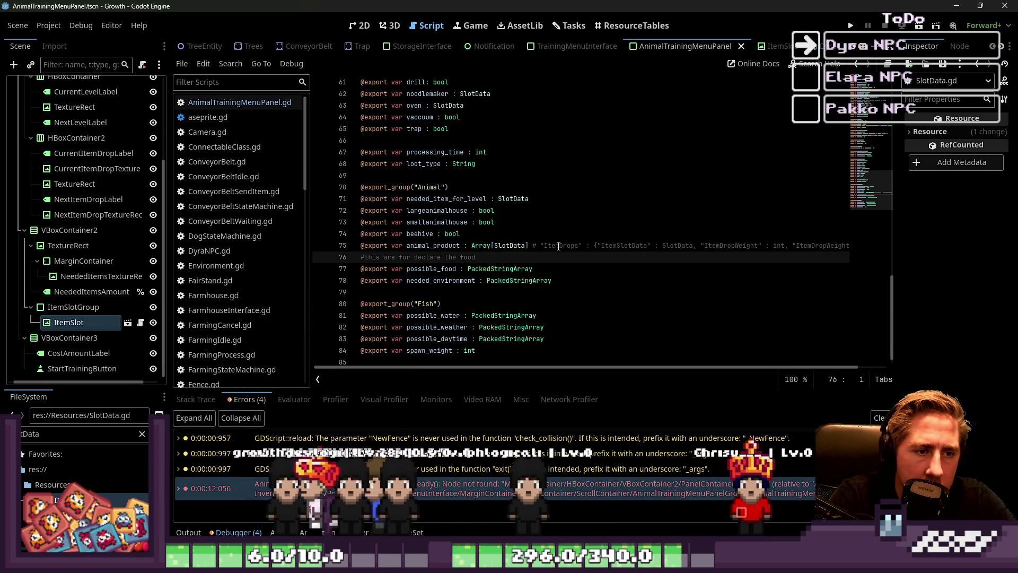
{"action": "key", "text": "End"}
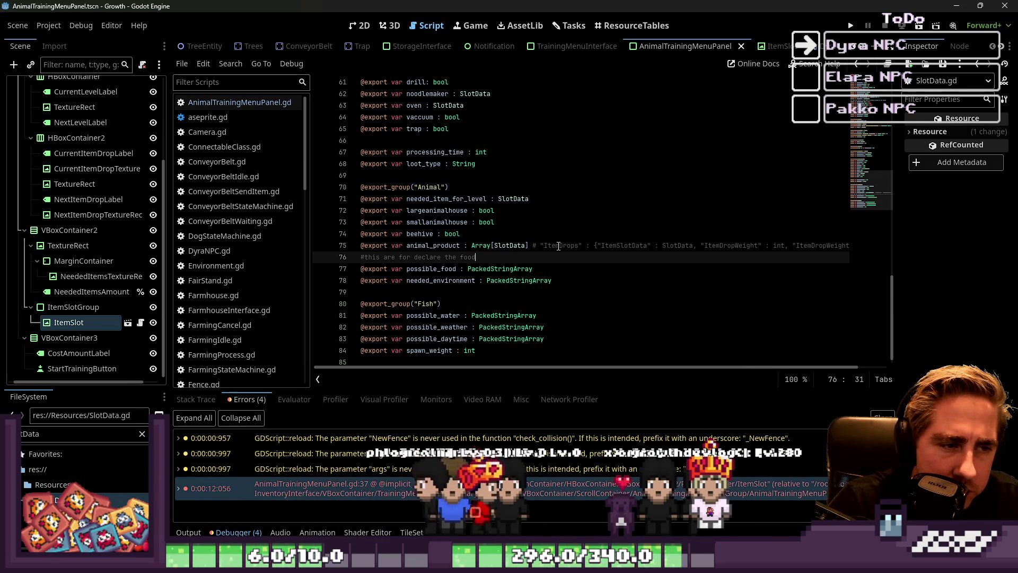
Step: Select the needed_item_for_level name to check it, then save SlotData.gd
{"action": "key", "text": "Up"}
{"action": "key", "text": "Up"}
{"action": "key", "text": "Up"}
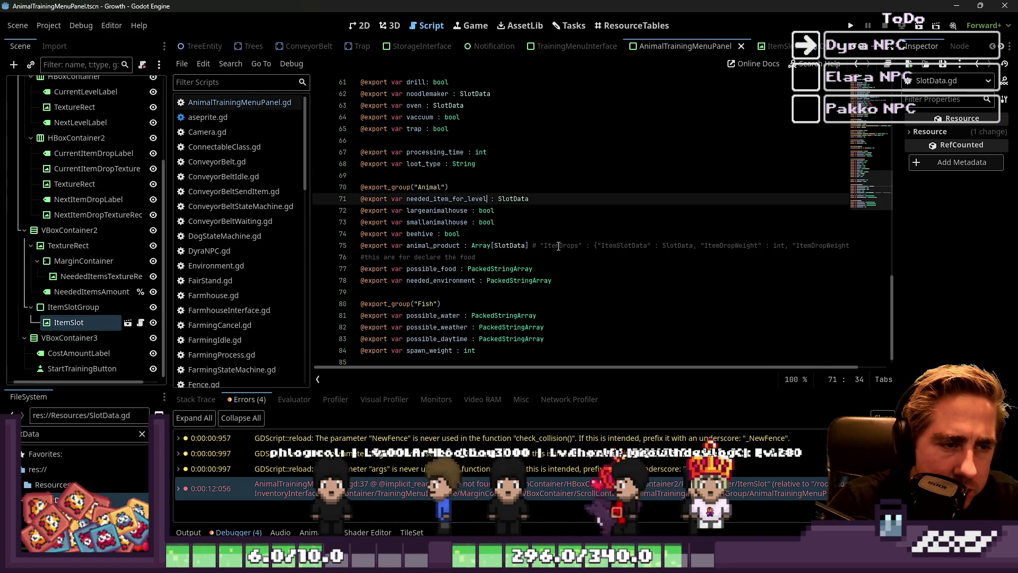
{"action": "key", "text": "ctrl+Right"}
{"action": "key", "text": "ctrl+shift+Left"}
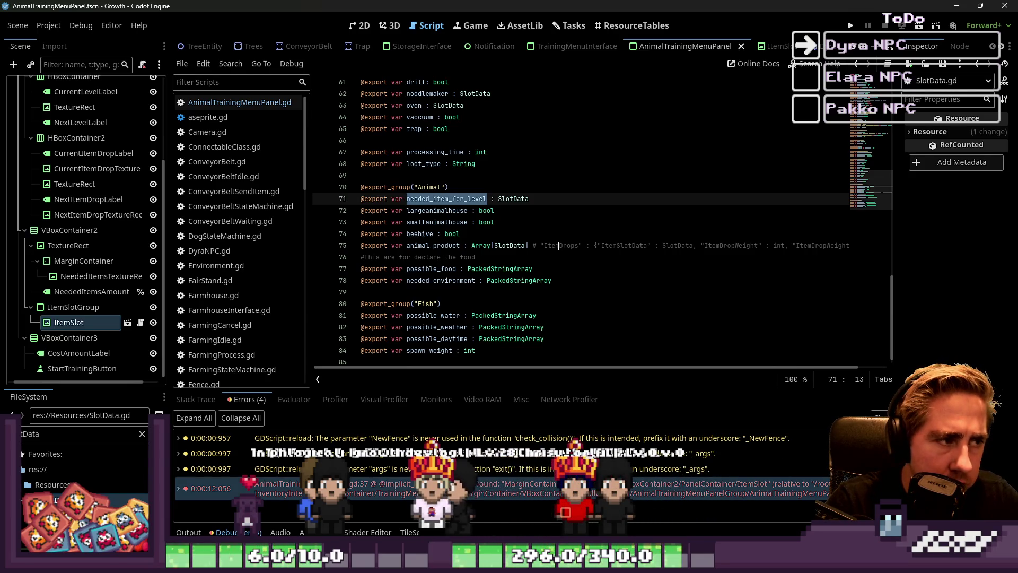
{"action": "left_click", "coordinate": [602, 222]}
{"action": "key", "text": "ctrl+s"}
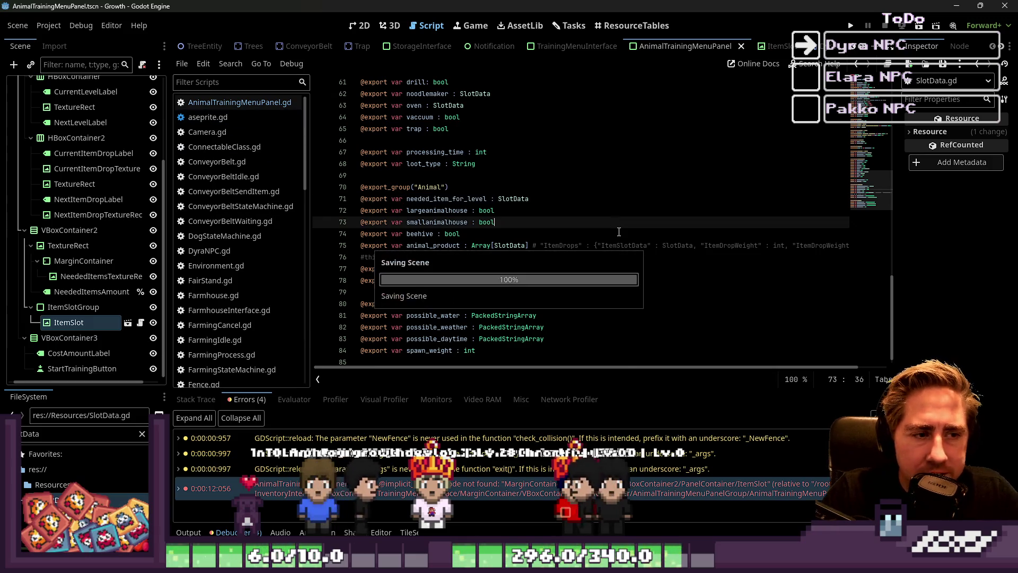